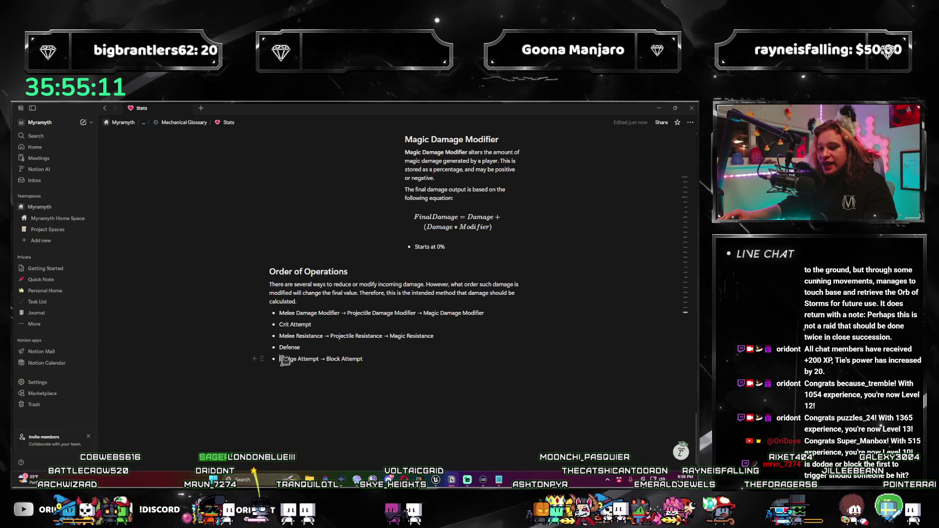
Select and review the wording of the Dodge Attempt → Block Attempt item on the Stats page.
{"action": "left_click", "coordinate": [352, 359]}
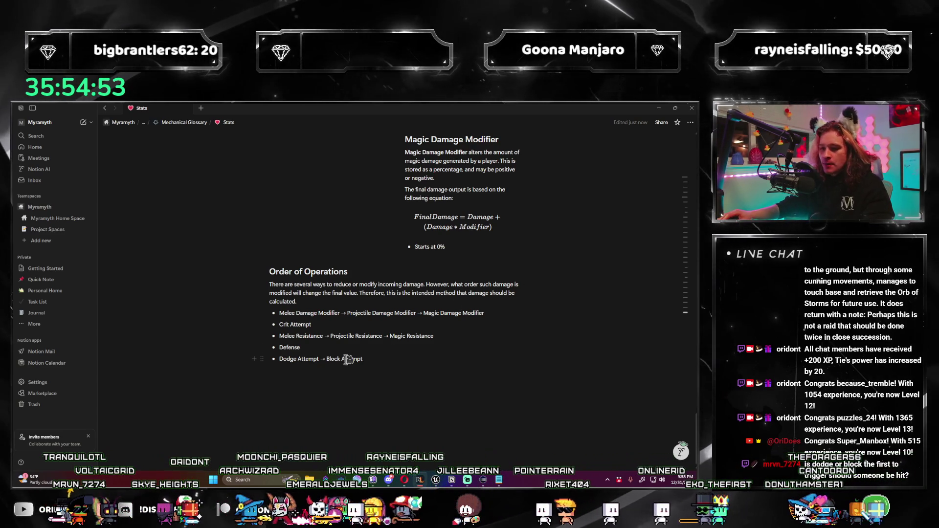
{"action": "left_click_drag", "start_coordinate": [292, 360], "coordinate": [279, 359]}
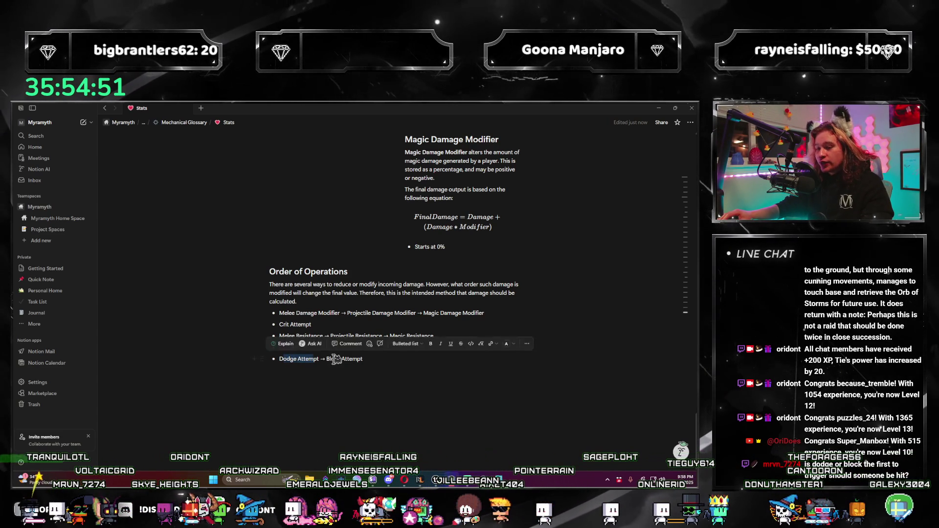
{"action": "left_click", "coordinate": [331, 359]}
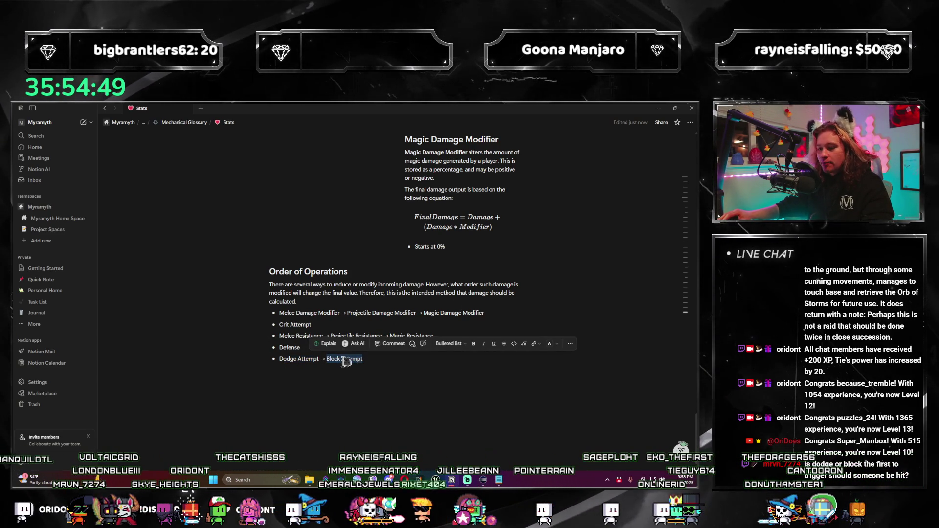
{"action": "left_click", "coordinate": [334, 360]}
{"action": "left_click", "coordinate": [369, 354]}
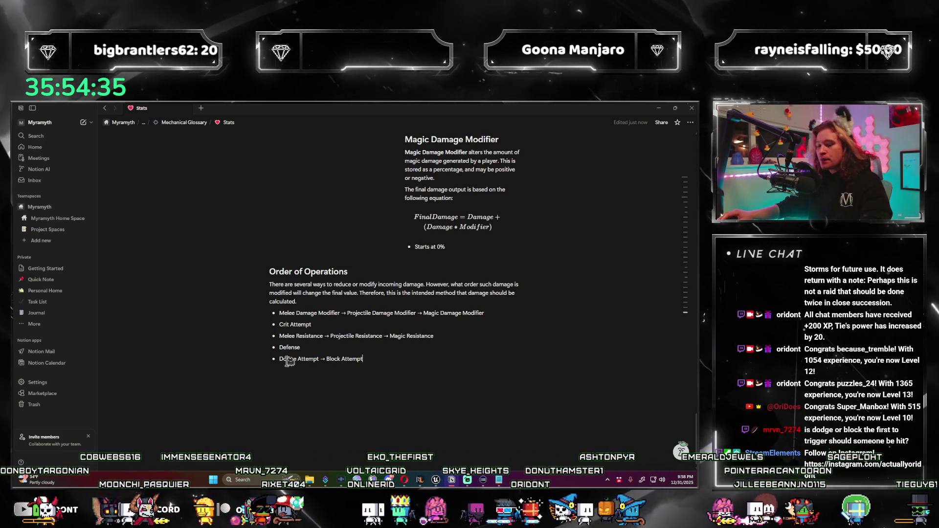
{"action": "left_click", "coordinate": [370, 358]}
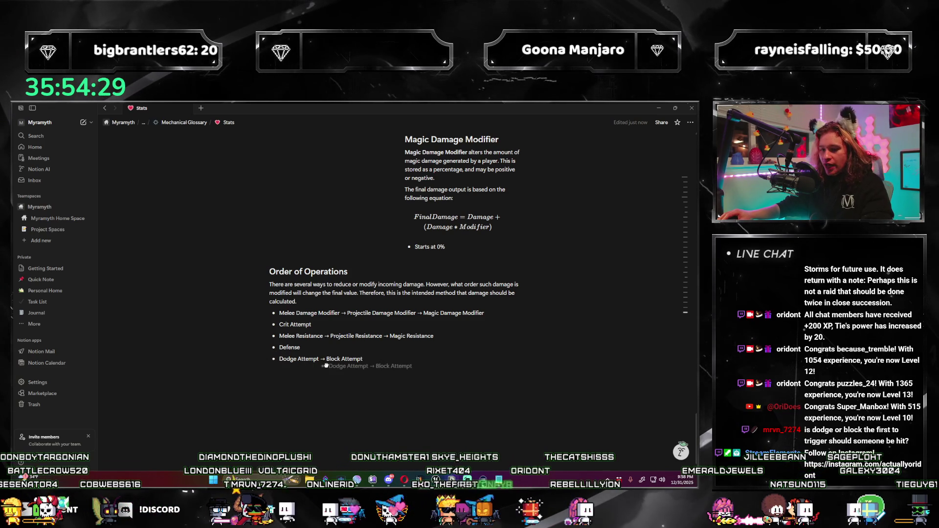
{"action": "key", "text": "Escape"}
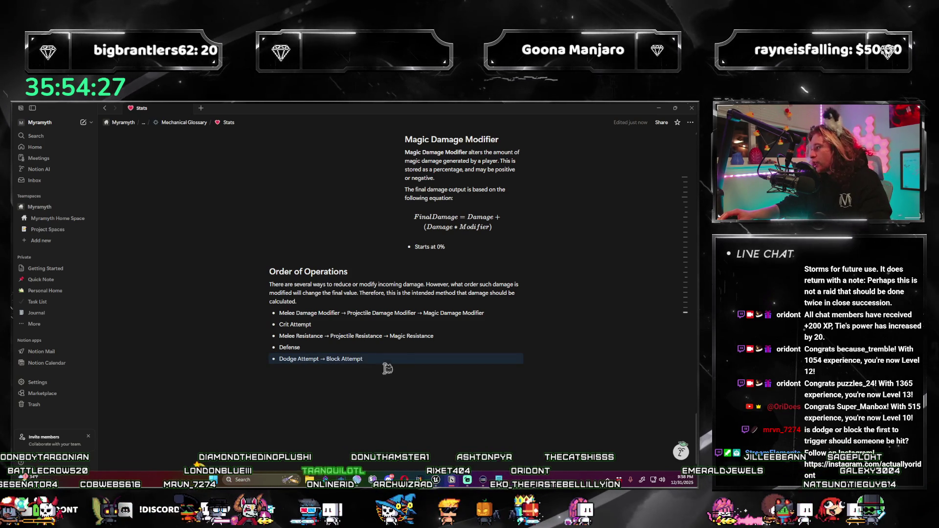
{"action": "key", "text": "Escape"}
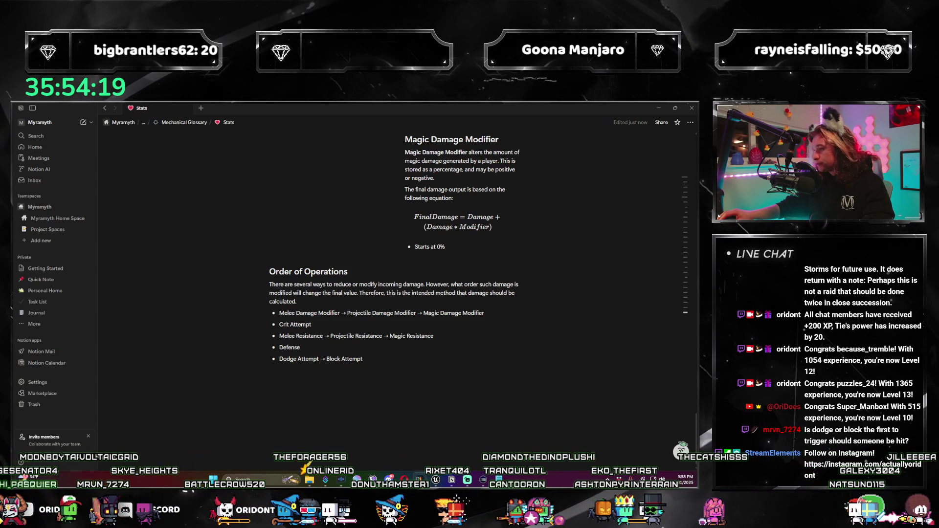
From the Melee Resistance item, scroll through Magic Resistance, Spell Cost Efficiency and regeneration rates.
{"action": "left_click", "coordinate": [468, 339]}
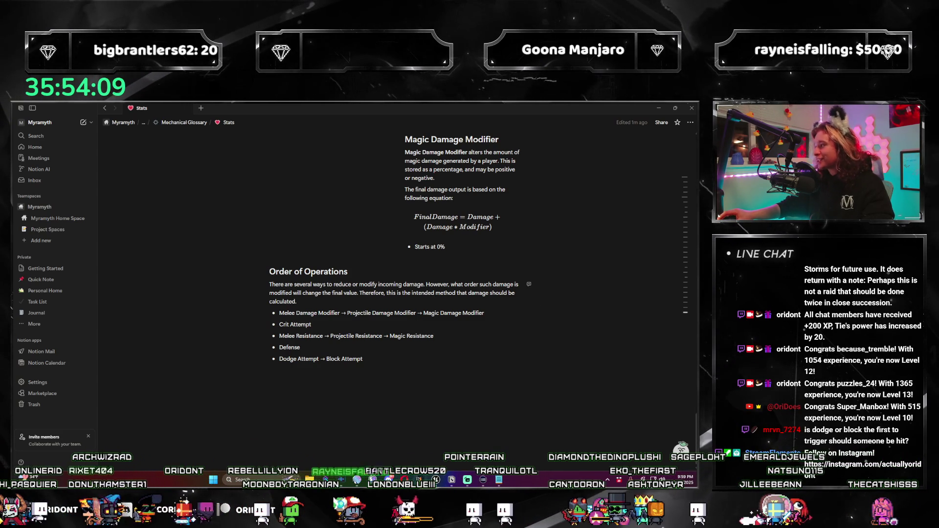
{"action": "scroll", "coordinate": [504, 296], "scroll_direction": "up", "scroll_amount": 10}
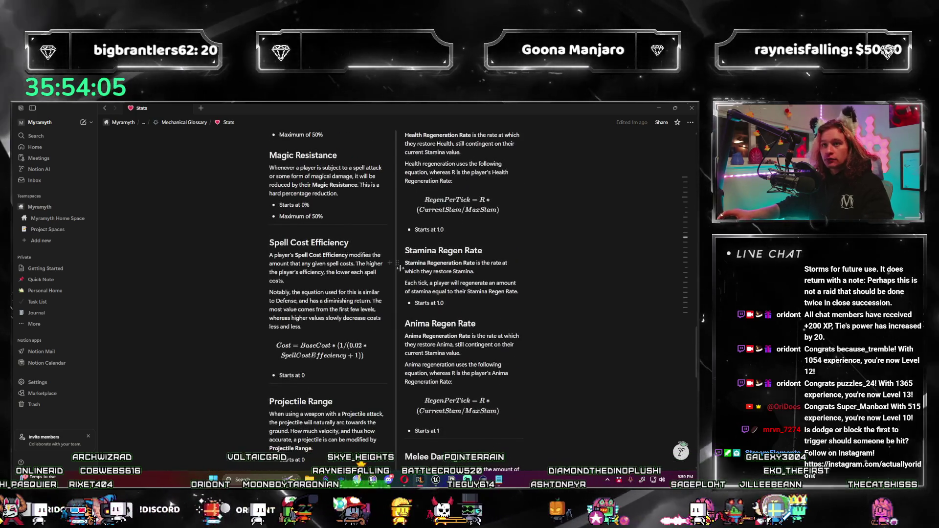
{"action": "scroll", "coordinate": [477, 289], "scroll_direction": "up", "scroll_amount": 3}
{"action": "scroll", "coordinate": [476, 288], "scroll_direction": "up", "scroll_amount": 3}
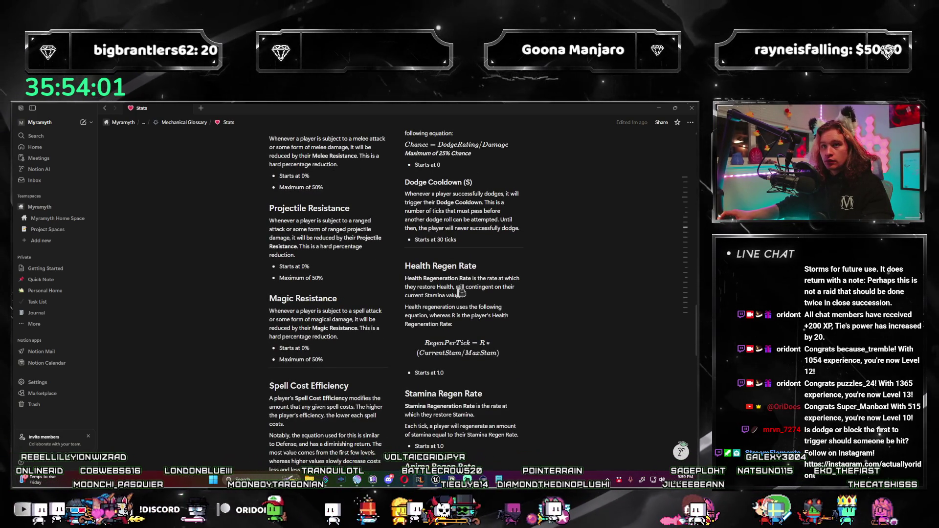
{"action": "scroll", "coordinate": [460, 292], "scroll_direction": "up", "scroll_amount": 2}
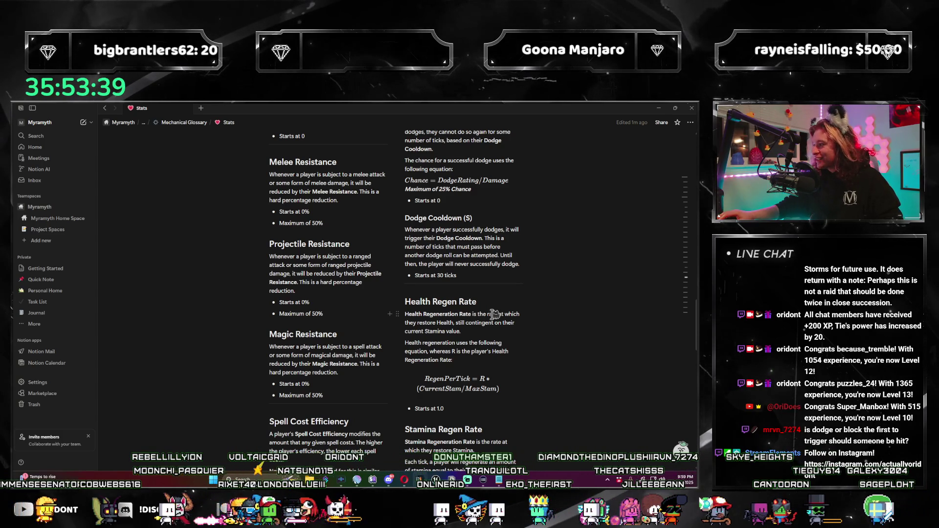
{"action": "scroll", "coordinate": [492, 313], "scroll_direction": "down", "scroll_amount": 3}
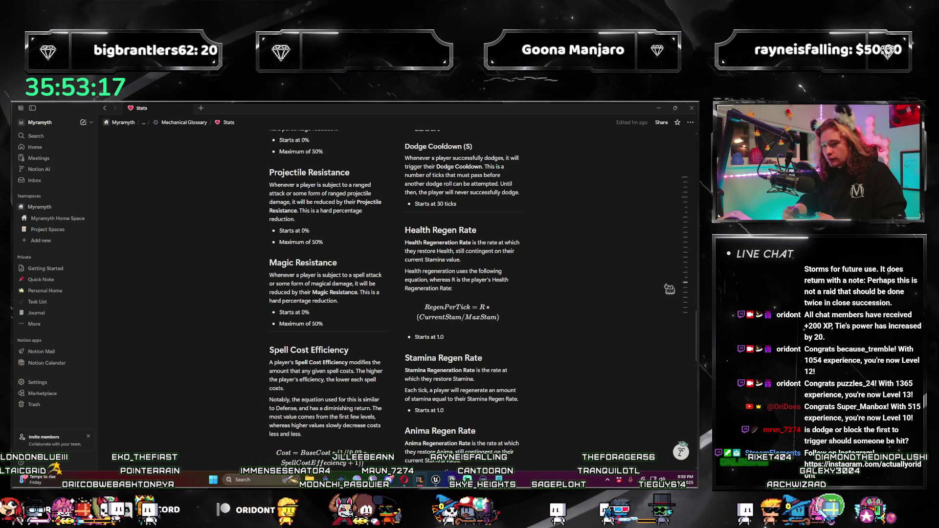
{"action": "scroll", "coordinate": [482, 286], "scroll_direction": "up", "scroll_amount": 3}
{"action": "scroll", "coordinate": [483, 286], "scroll_direction": "down", "scroll_amount": 2}
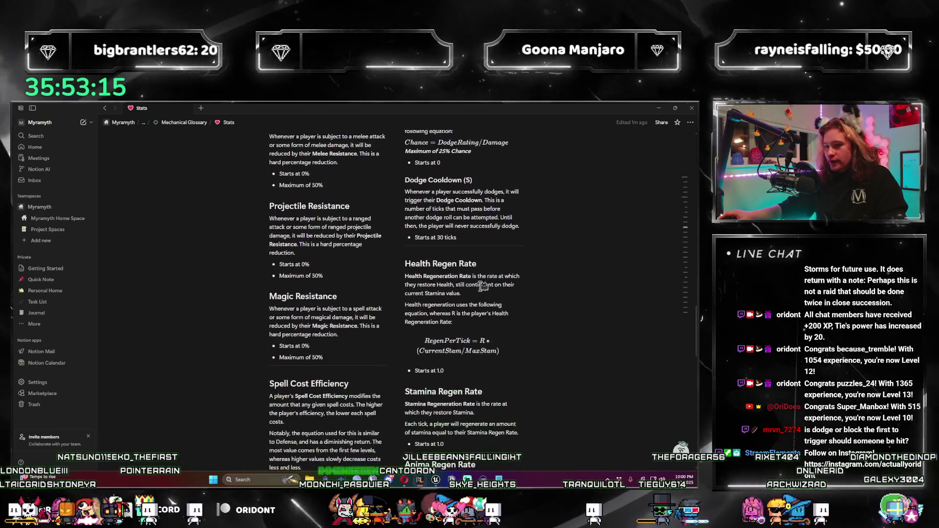
{"action": "scroll", "coordinate": [483, 286], "scroll_direction": "down", "scroll_amount": 2}
{"action": "scroll", "coordinate": [467, 287], "scroll_direction": "up", "scroll_amount": 1}
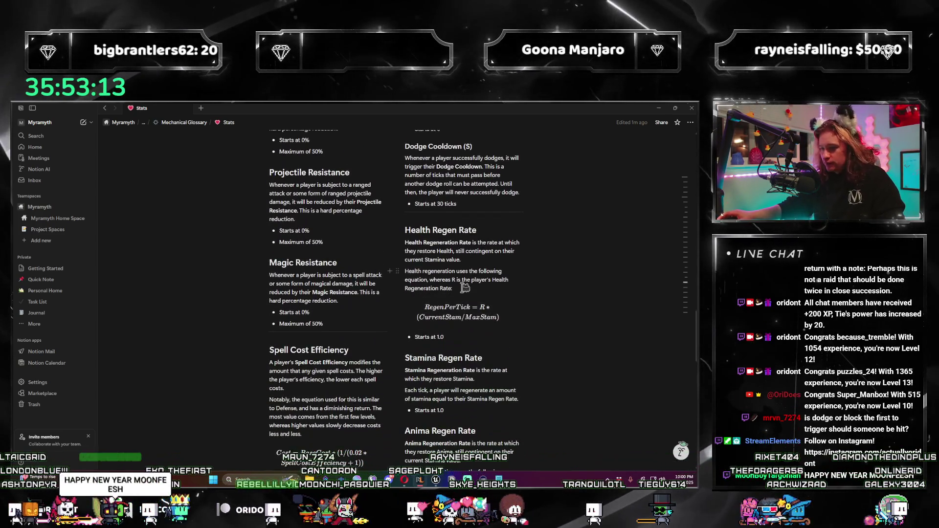
{"action": "scroll", "coordinate": [464, 287], "scroll_direction": "down", "scroll_amount": 2}
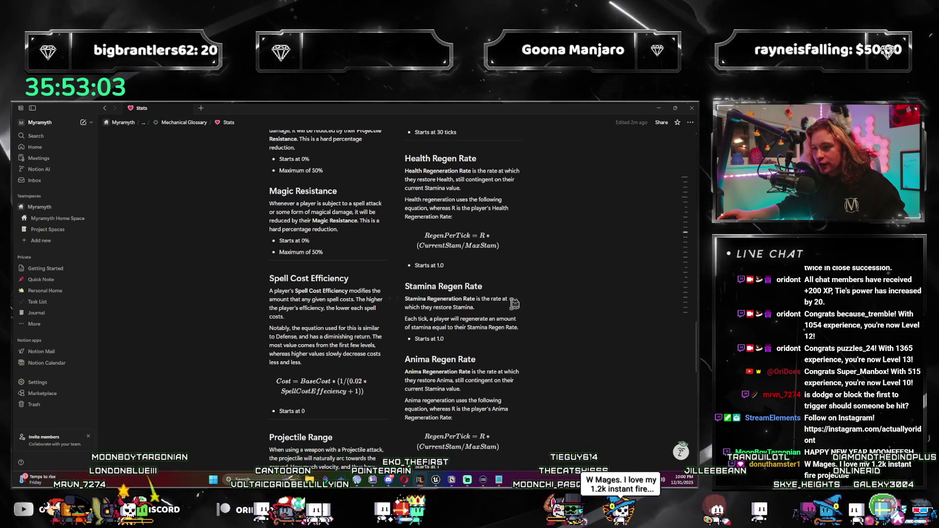
{"action": "scroll", "coordinate": [514, 307], "scroll_direction": "up", "scroll_amount": 3}
{"action": "scroll", "coordinate": [509, 298], "scroll_direction": "down", "scroll_amount": 5}
{"action": "scroll", "coordinate": [495, 281], "scroll_direction": "up", "scroll_amount": 3}
{"action": "scroll", "coordinate": [495, 280], "scroll_direction": "down", "scroll_amount": 3}
{"action": "scroll", "coordinate": [485, 272], "scroll_direction": "up", "scroll_amount": 2}
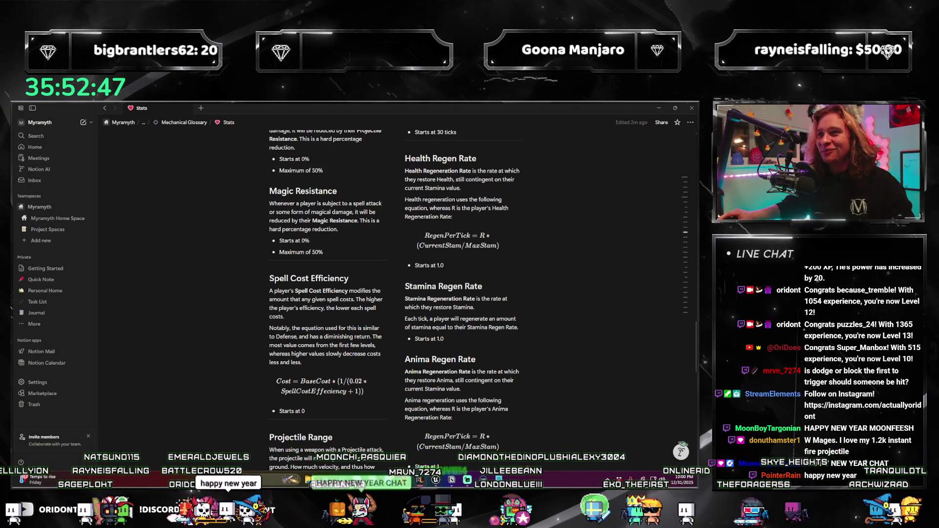
{"action": "scroll", "coordinate": [482, 301], "scroll_direction": "up", "scroll_amount": 1}
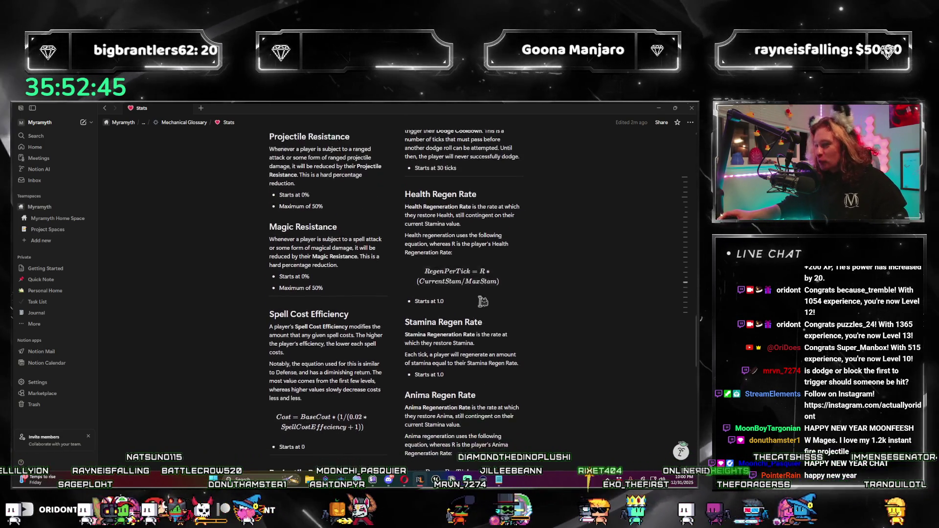
{"action": "scroll", "coordinate": [482, 300], "scroll_direction": "down", "scroll_amount": 1}
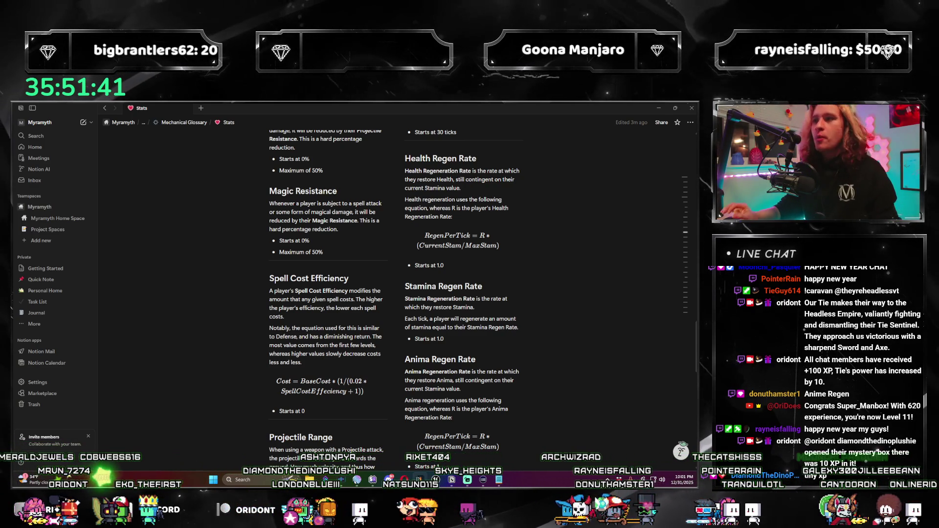
Glance at the Unreal level editor, then return to Stats and scroll to Melee Damage Modifier.
{"action": "left_click", "coordinate": [447, 481]}
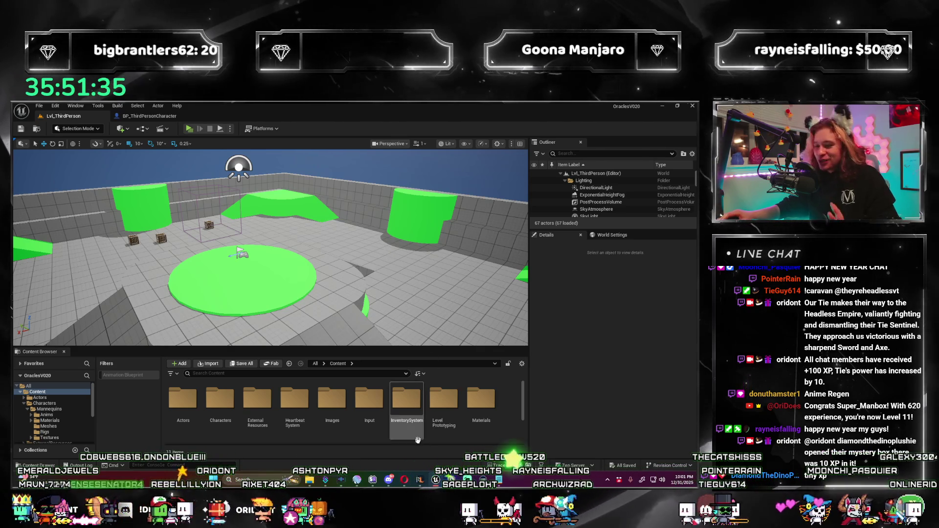
{"action": "key", "text": "alt+Tab"}
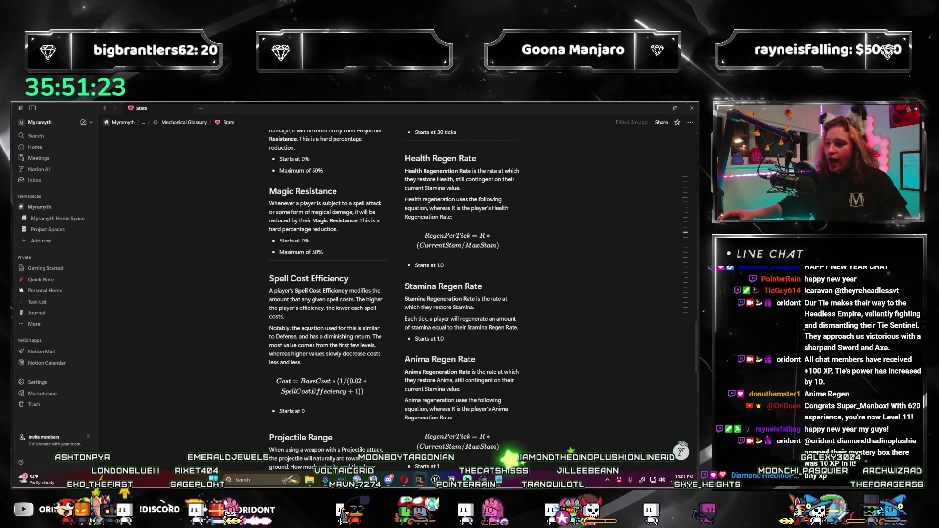
{"action": "scroll", "coordinate": [495, 277], "scroll_direction": "up", "scroll_amount": 1}
{"action": "scroll", "coordinate": [495, 277], "scroll_direction": "up", "scroll_amount": 1}
{"action": "scroll", "coordinate": [495, 277], "scroll_direction": "down", "scroll_amount": 1}
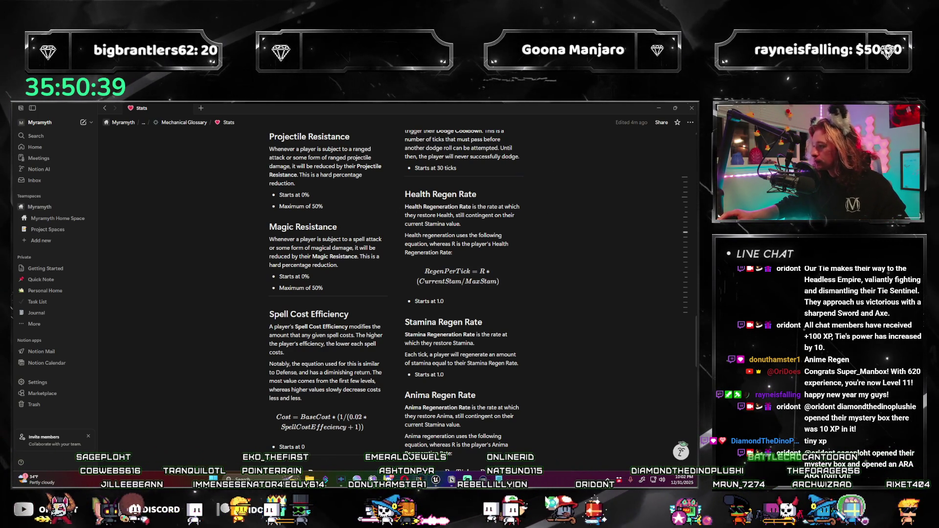
{"action": "scroll", "coordinate": [367, 371], "scroll_direction": "up", "scroll_amount": 1}
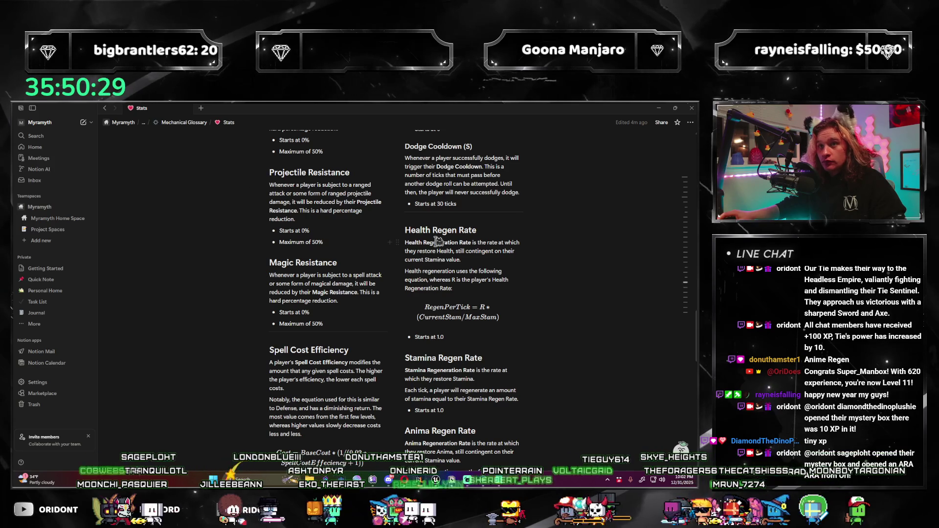
{"action": "scroll", "coordinate": [449, 258], "scroll_direction": "down", "scroll_amount": 2}
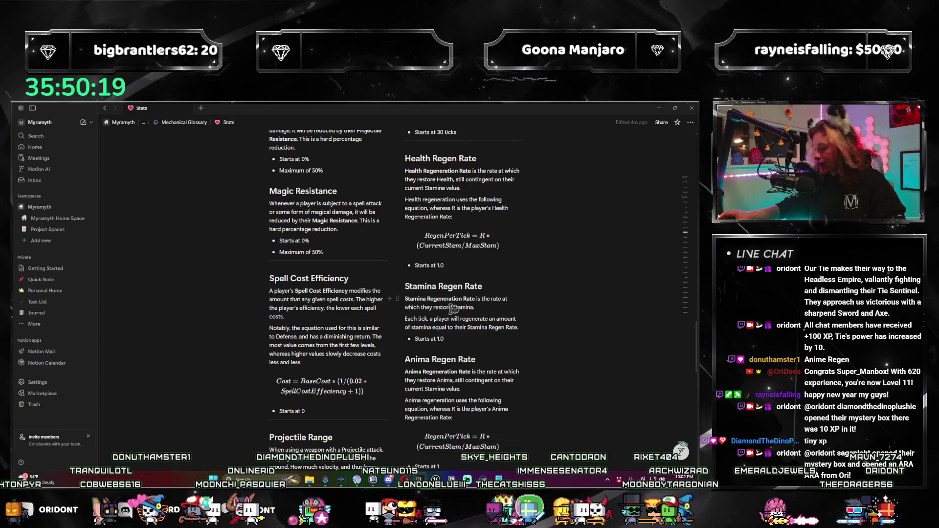
{"action": "scroll", "coordinate": [445, 347], "scroll_direction": "up", "scroll_amount": 1}
{"action": "scroll", "coordinate": [445, 347], "scroll_direction": "down", "scroll_amount": 1}
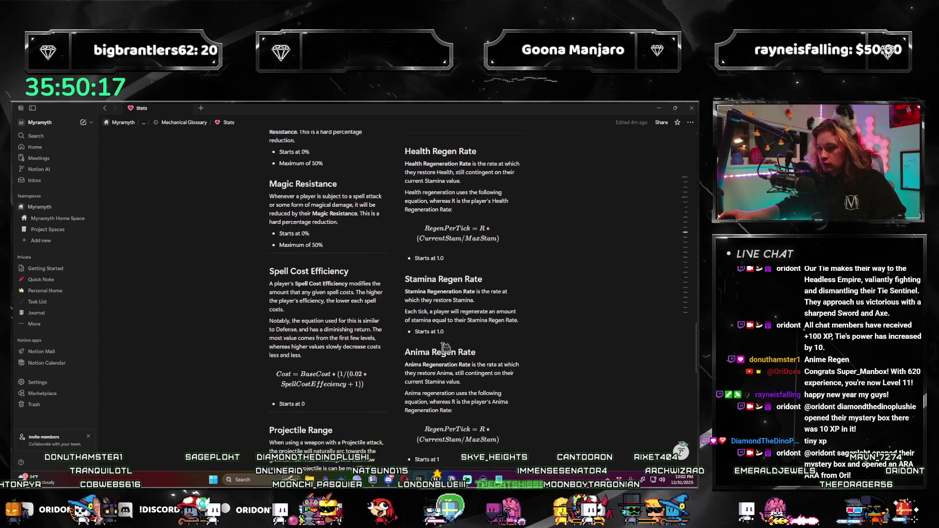
{"action": "scroll", "coordinate": [445, 347], "scroll_direction": "up", "scroll_amount": 1}
{"action": "scroll", "coordinate": [445, 347], "scroll_direction": "down", "scroll_amount": 1}
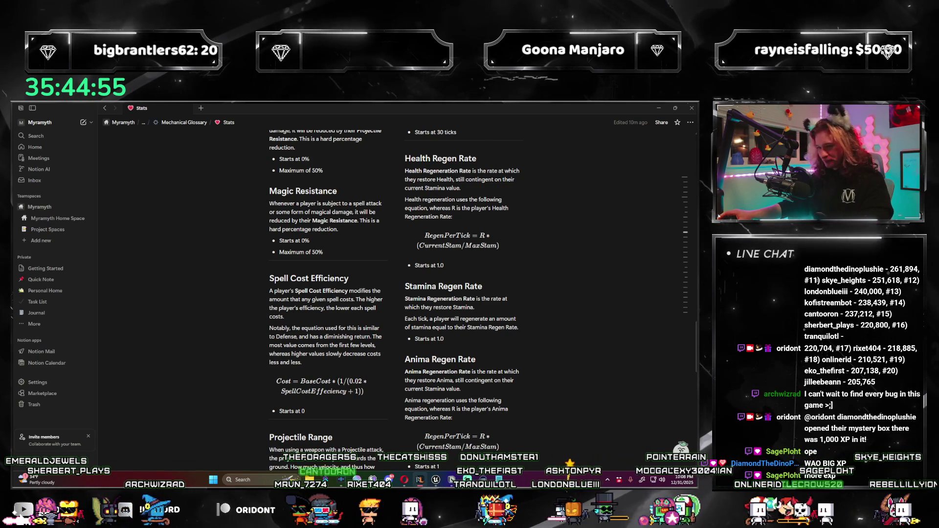
{"action": "scroll", "coordinate": [499, 362], "scroll_direction": "down", "scroll_amount": 2}
{"action": "scroll", "coordinate": [499, 362], "scroll_direction": "down", "scroll_amount": 1}
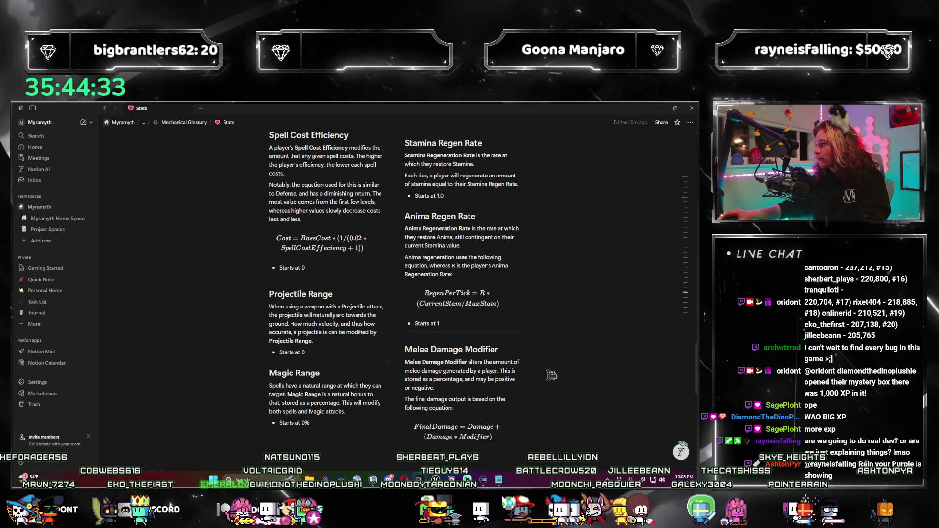
{"action": "scroll", "coordinate": [470, 318], "scroll_direction": "up", "scroll_amount": 2}
{"action": "scroll", "coordinate": [471, 321], "scroll_direction": "up", "scroll_amount": 10}
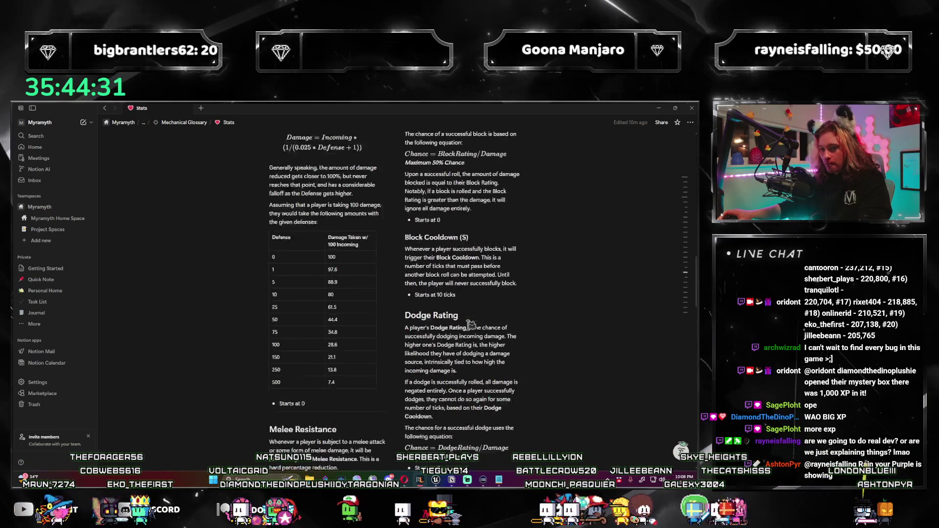
{"action": "scroll", "coordinate": [471, 327], "scroll_direction": "up", "scroll_amount": 4}
{"action": "scroll", "coordinate": [472, 329], "scroll_direction": "down", "scroll_amount": 3}
{"action": "scroll", "coordinate": [472, 329], "scroll_direction": "down", "scroll_amount": 3}
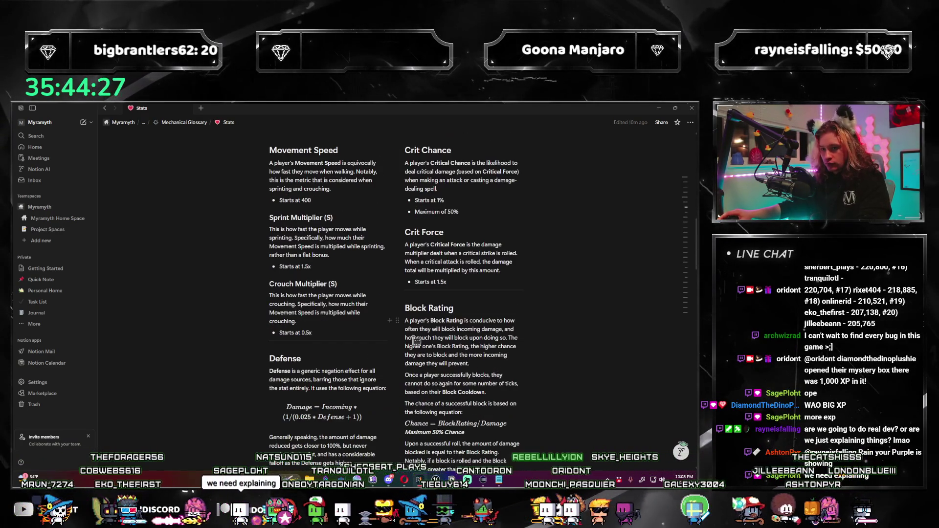
{"action": "scroll", "coordinate": [391, 340], "scroll_direction": "down", "scroll_amount": 15}
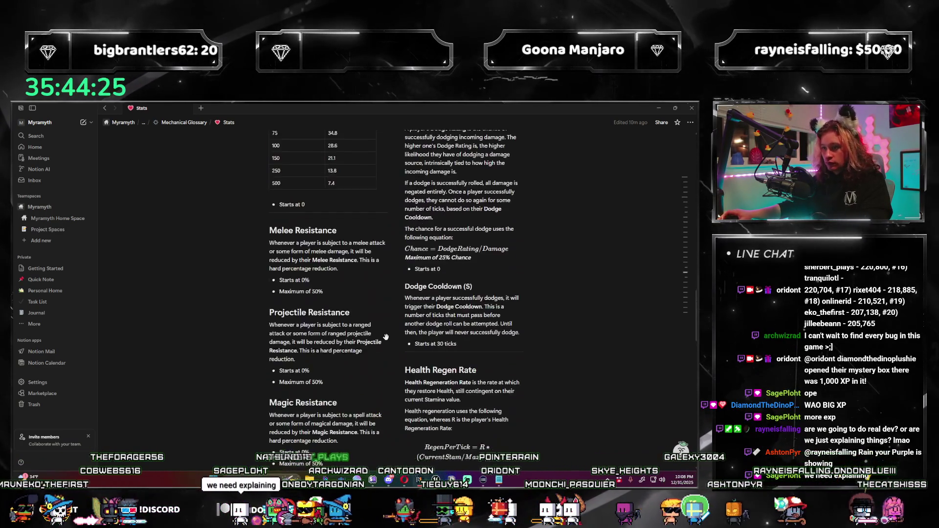
{"action": "scroll", "coordinate": [387, 334], "scroll_direction": "down", "scroll_amount": 3}
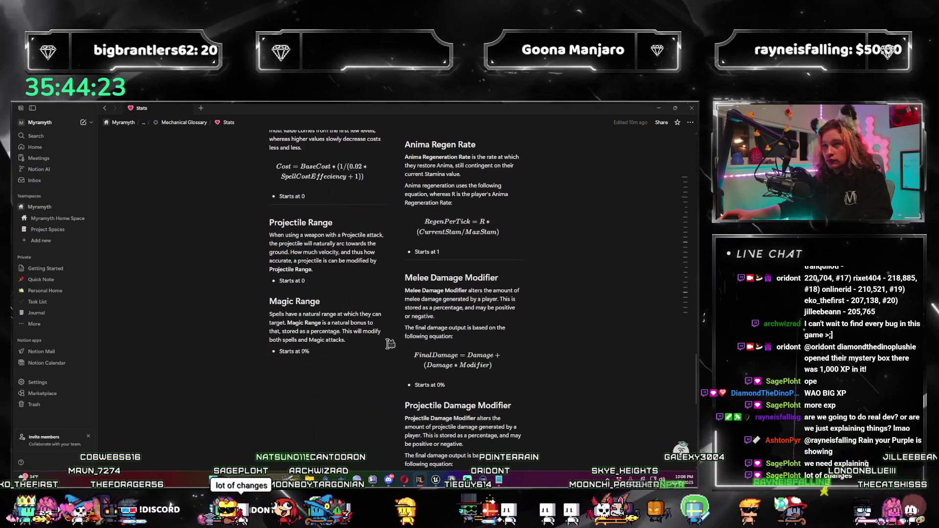
{"action": "scroll", "coordinate": [387, 336], "scroll_direction": "up", "scroll_amount": 2}
{"action": "scroll", "coordinate": [388, 336], "scroll_direction": "up", "scroll_amount": 5}
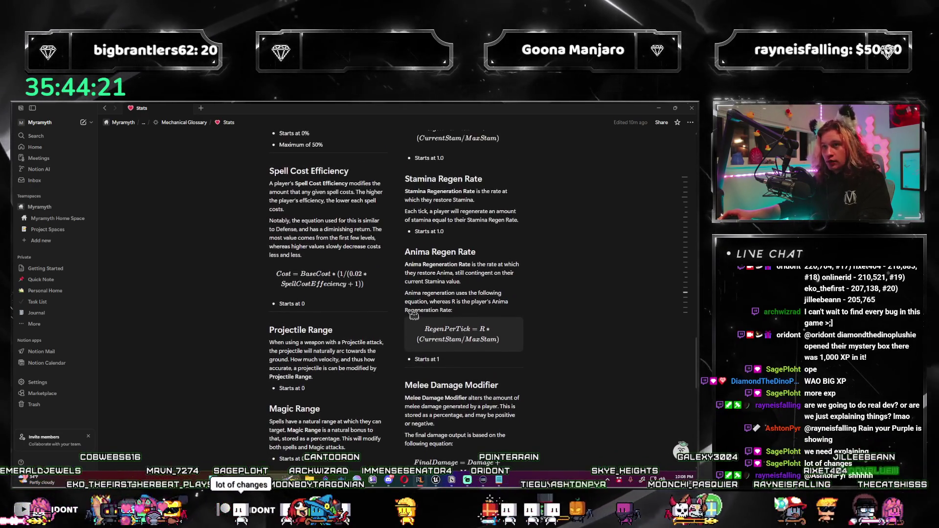
{"action": "scroll", "coordinate": [311, 305], "scroll_direction": "down", "scroll_amount": 6}
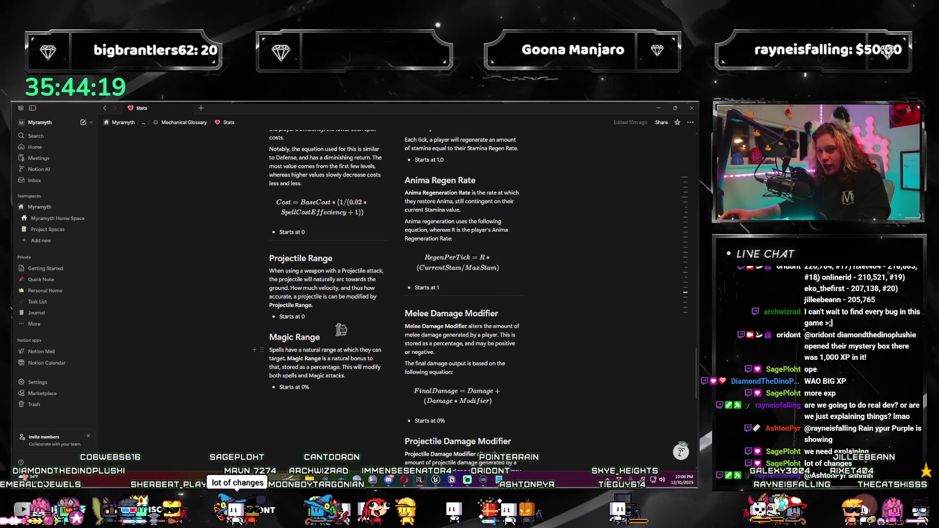
{"action": "scroll", "coordinate": [326, 345], "scroll_direction": "up", "scroll_amount": 2}
{"action": "scroll", "coordinate": [335, 295], "scroll_direction": "down", "scroll_amount": 2}
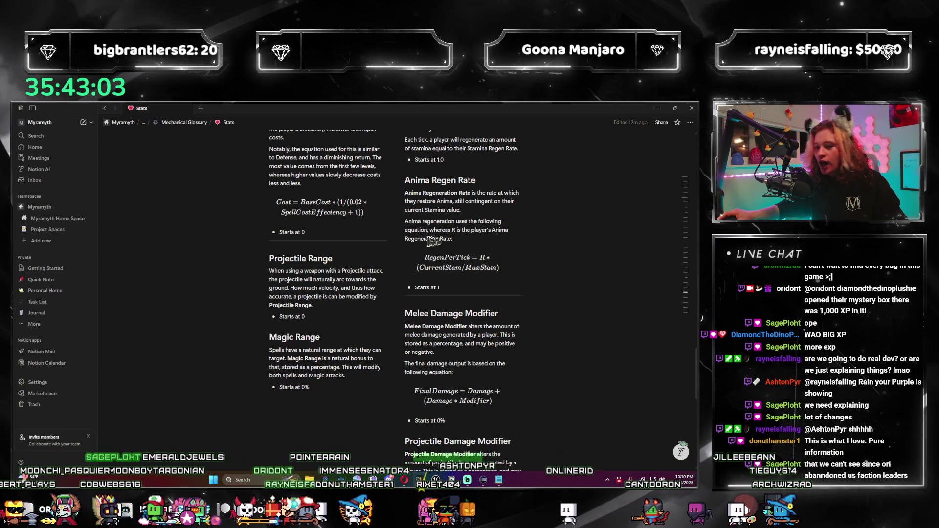
{"action": "scroll", "coordinate": [361, 279], "scroll_direction": "down", "scroll_amount": 2}
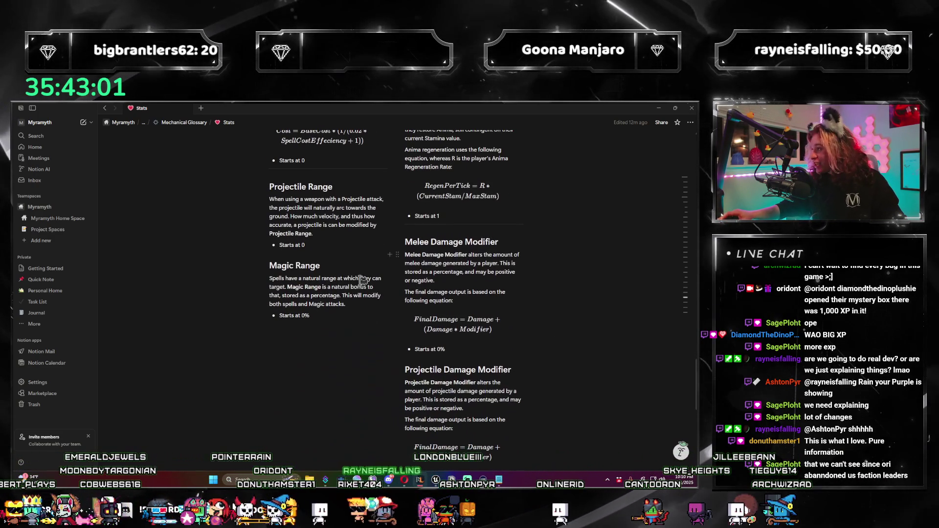
{"action": "scroll", "coordinate": [361, 279], "scroll_direction": "up", "scroll_amount": 3}
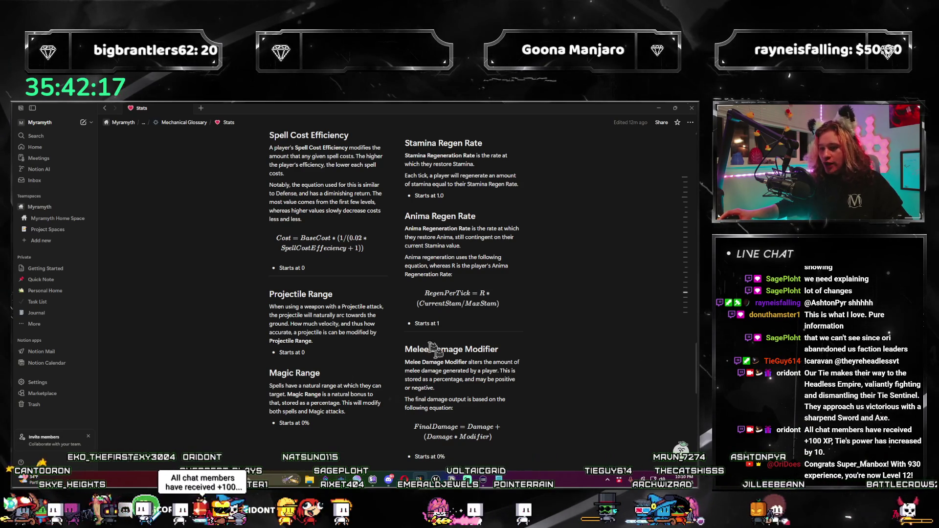
{"action": "scroll", "coordinate": [556, 350], "scroll_direction": "down", "scroll_amount": 2}
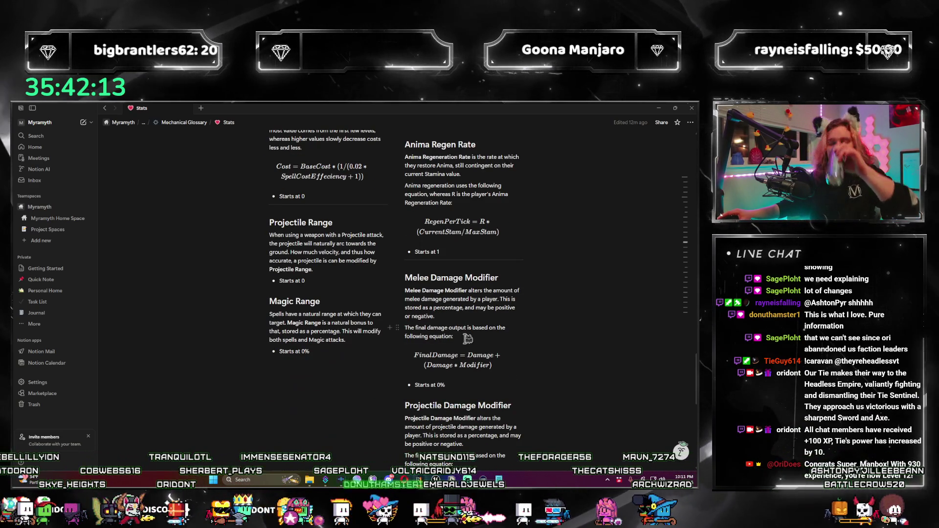
{"action": "scroll", "coordinate": [482, 348], "scroll_direction": "down", "scroll_amount": 1}
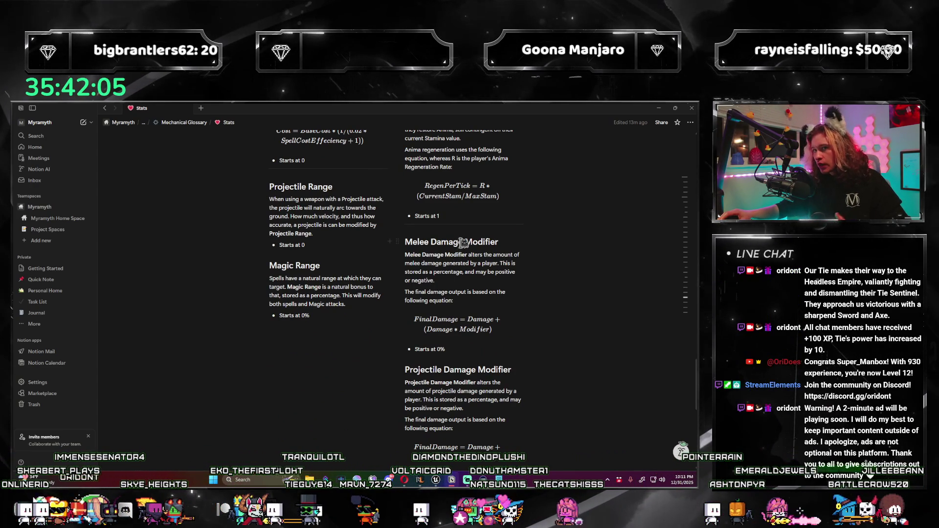
{"action": "scroll", "coordinate": [446, 265], "scroll_direction": "up", "scroll_amount": 1}
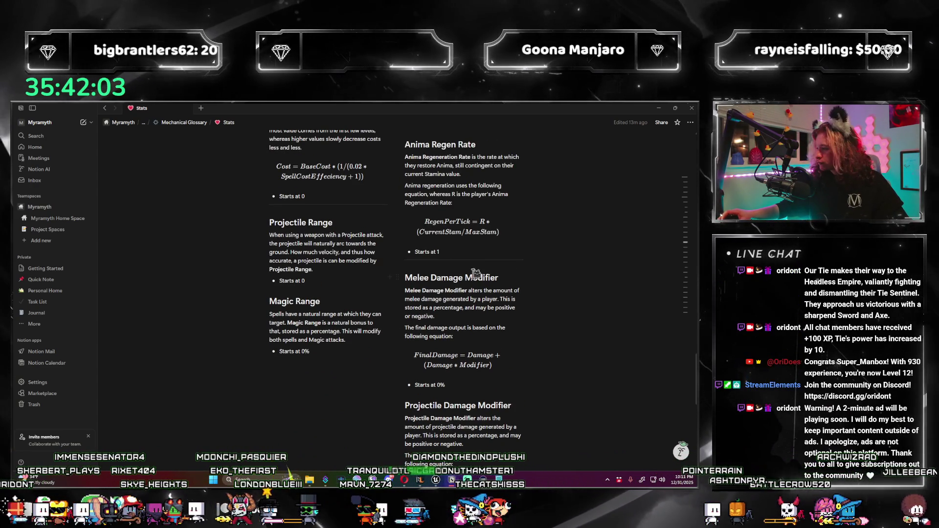
{"action": "scroll", "coordinate": [475, 276], "scroll_direction": "down", "scroll_amount": 2}
{"action": "scroll", "coordinate": [475, 275], "scroll_direction": "up", "scroll_amount": 10}
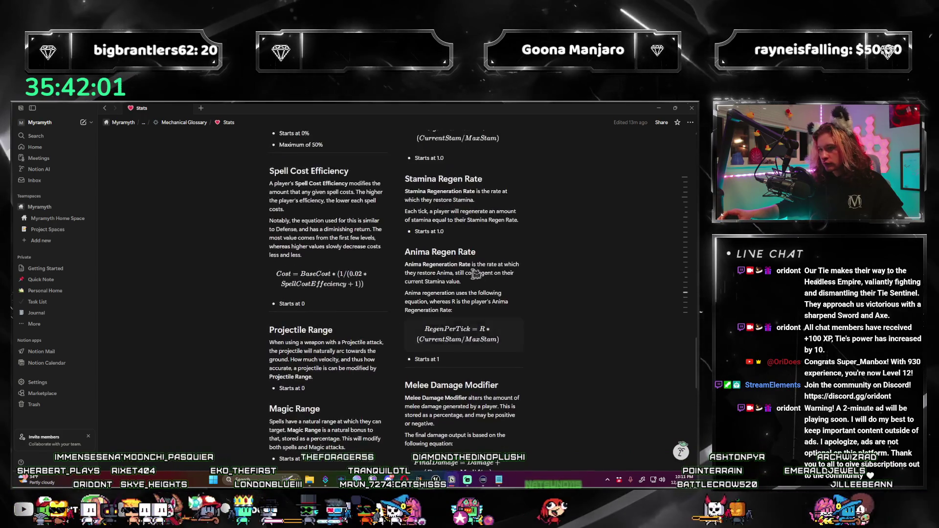
{"action": "scroll", "coordinate": [479, 269], "scroll_direction": "up", "scroll_amount": 5}
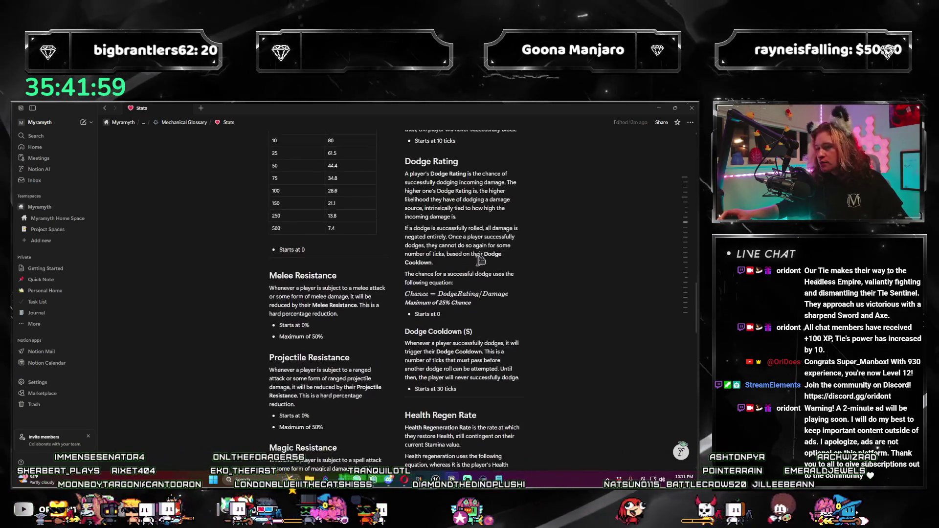
{"action": "scroll", "coordinate": [480, 259], "scroll_direction": "down", "scroll_amount": 5}
{"action": "scroll", "coordinate": [481, 255], "scroll_direction": "down", "scroll_amount": 5}
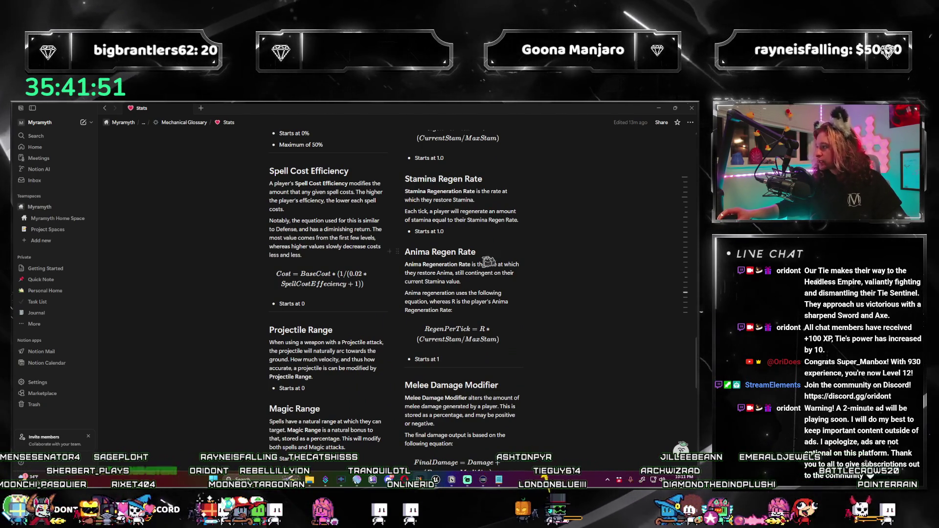
{"action": "scroll", "coordinate": [380, 329], "scroll_direction": "down", "scroll_amount": 3}
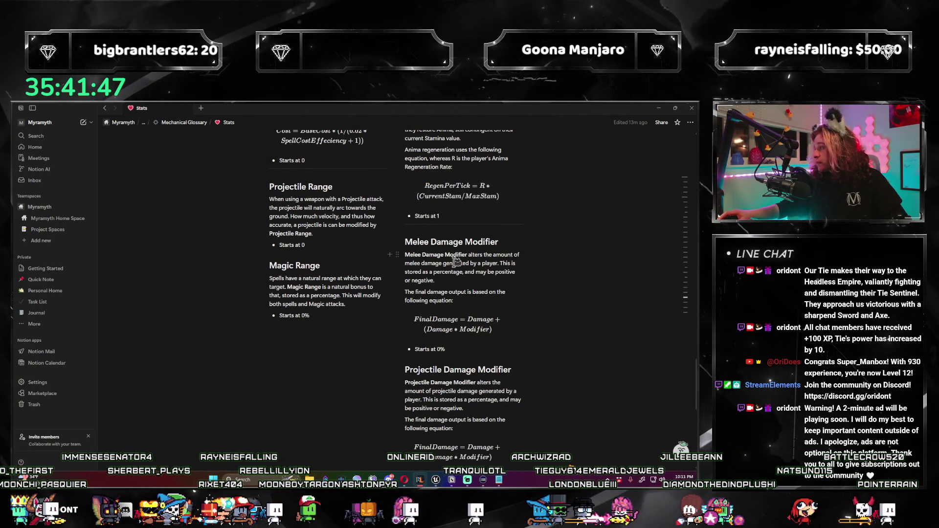
{"action": "scroll", "coordinate": [445, 264], "scroll_direction": "up", "scroll_amount": 1}
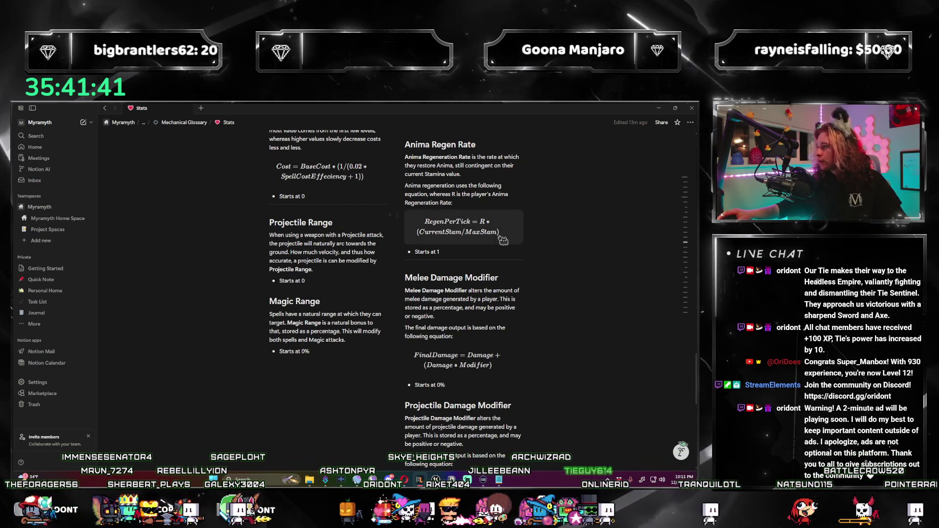
{"action": "scroll", "coordinate": [466, 251], "scroll_direction": "down", "scroll_amount": 1}
{"action": "scroll", "coordinate": [465, 252], "scroll_direction": "up", "scroll_amount": 9}
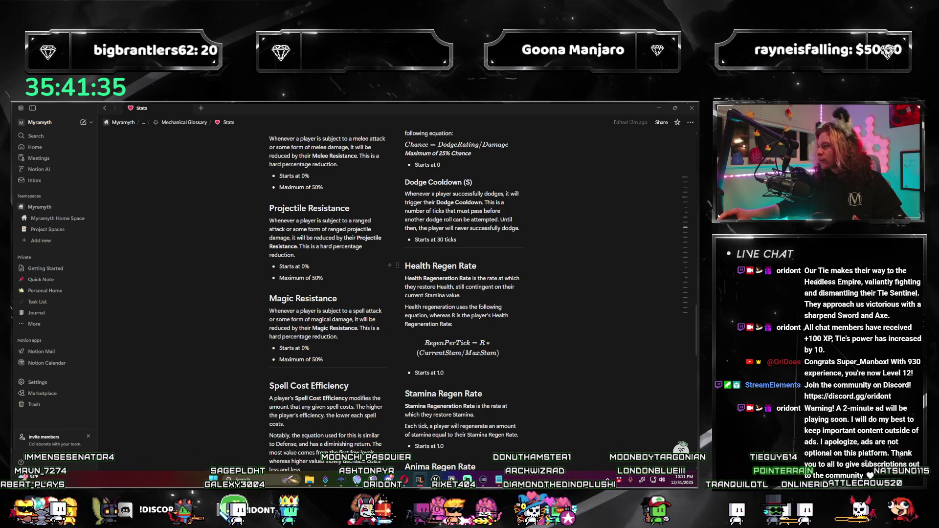
{"action": "scroll", "coordinate": [317, 248], "scroll_direction": "up", "scroll_amount": 3}
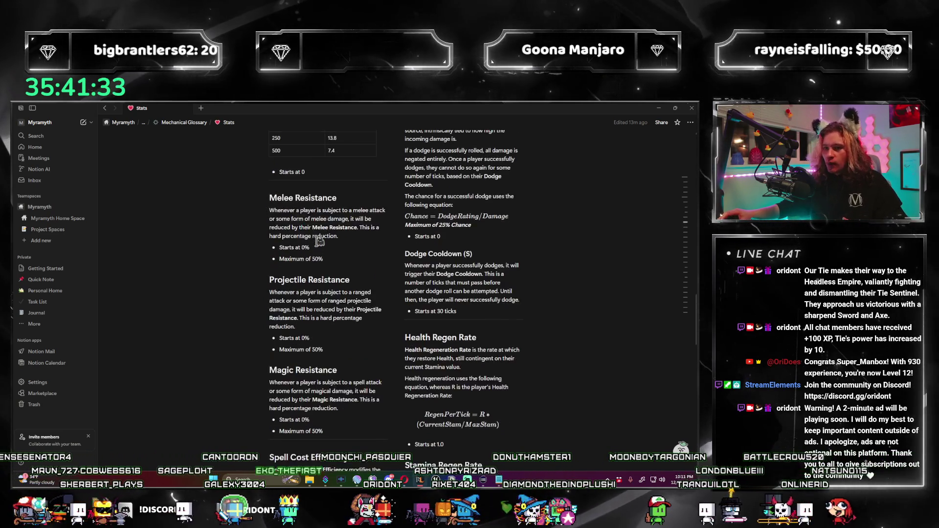
{"action": "scroll", "coordinate": [317, 248], "scroll_direction": "down", "scroll_amount": 2}
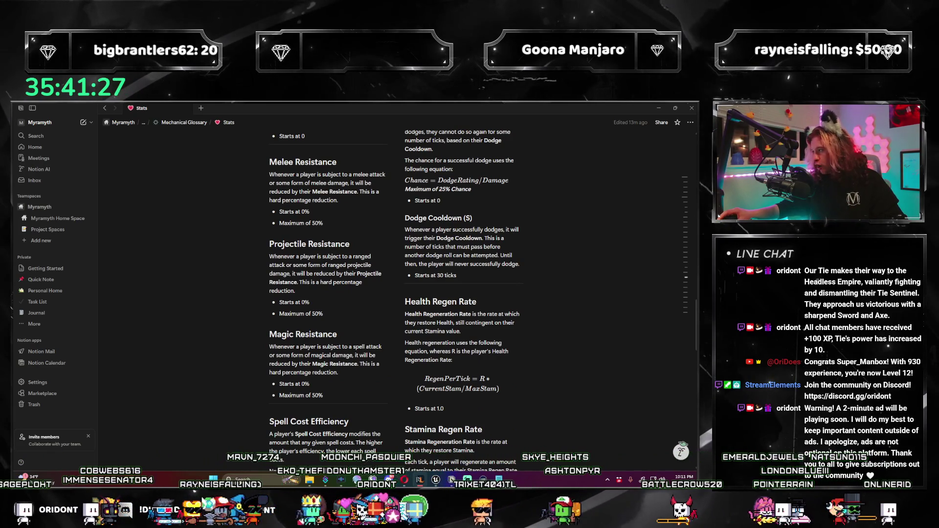
{"action": "scroll", "coordinate": [331, 255], "scroll_direction": "down", "scroll_amount": 15}
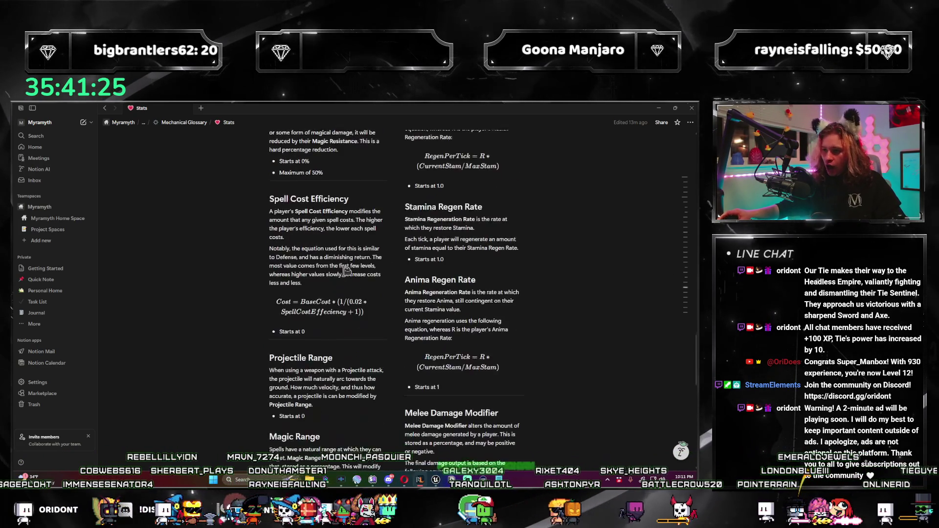
{"action": "scroll", "coordinate": [352, 258], "scroll_direction": "down", "scroll_amount": 5}
{"action": "scroll", "coordinate": [354, 264], "scroll_direction": "up", "scroll_amount": 12}
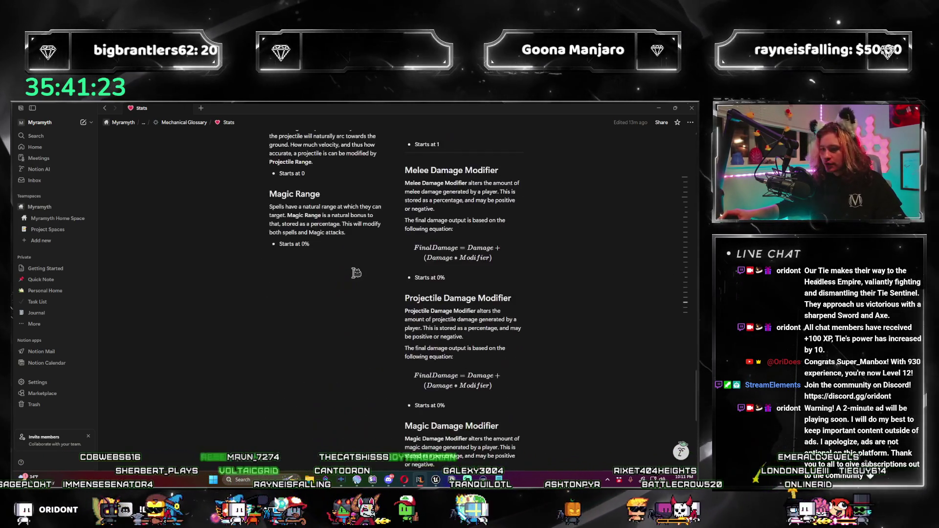
{"action": "scroll", "coordinate": [356, 273], "scroll_direction": "down", "scroll_amount": 5}
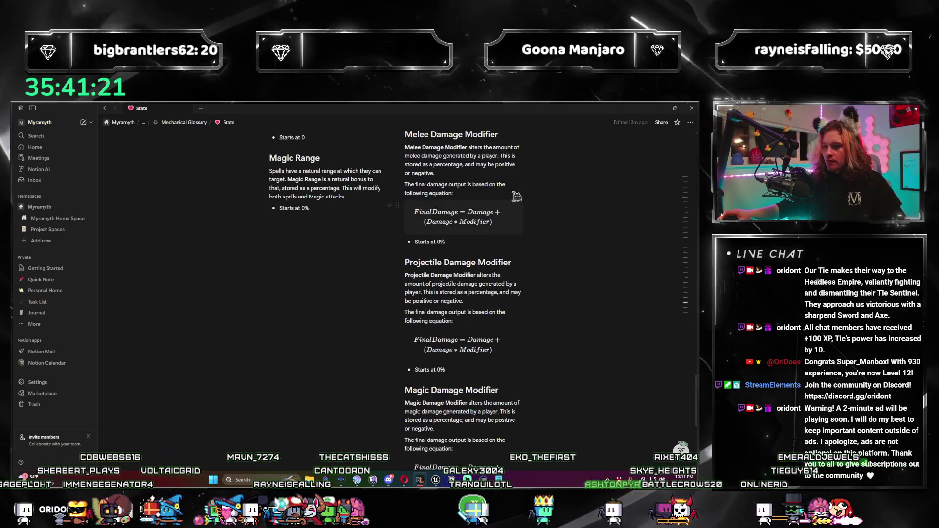
{"action": "scroll", "coordinate": [474, 304], "scroll_direction": "down", "scroll_amount": 3}
{"action": "scroll", "coordinate": [469, 342], "scroll_direction": "up", "scroll_amount": 2}
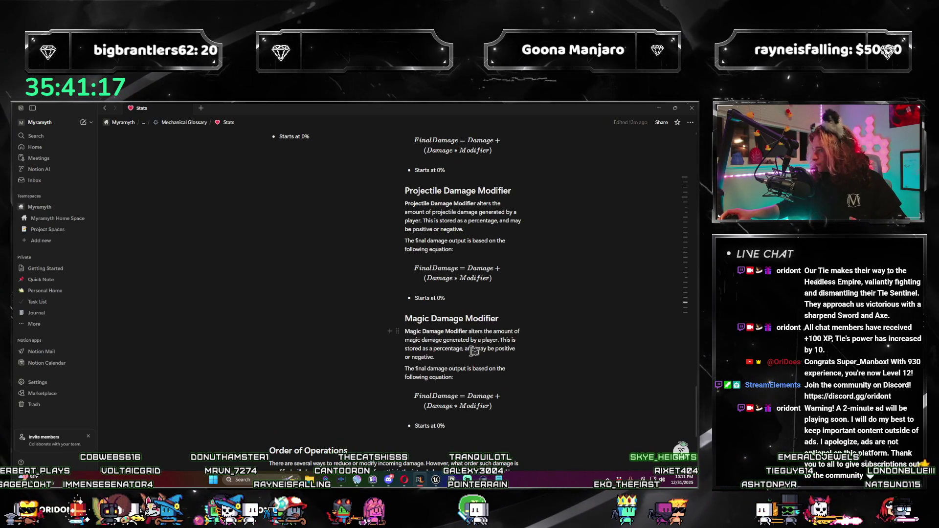
{"action": "scroll", "coordinate": [477, 344], "scroll_direction": "up", "scroll_amount": 2}
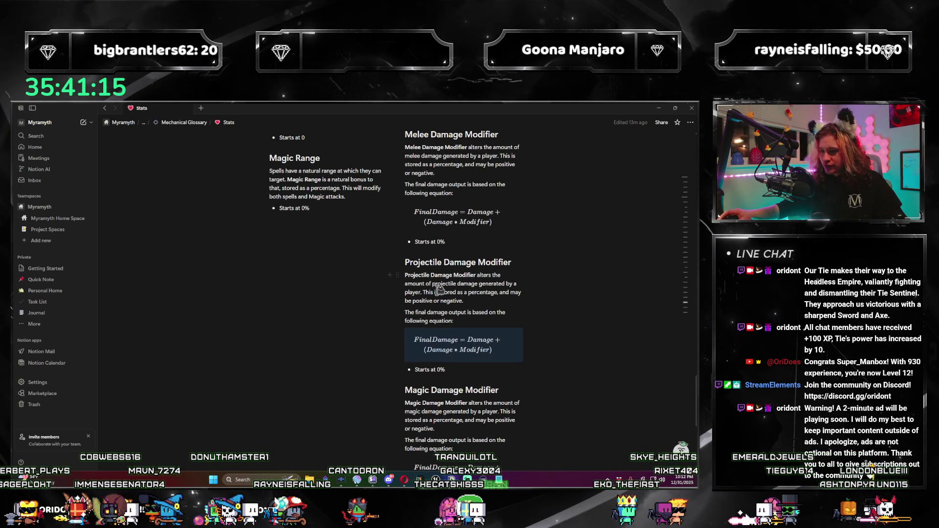
{"action": "scroll", "coordinate": [464, 335], "scroll_direction": "up", "scroll_amount": 15}
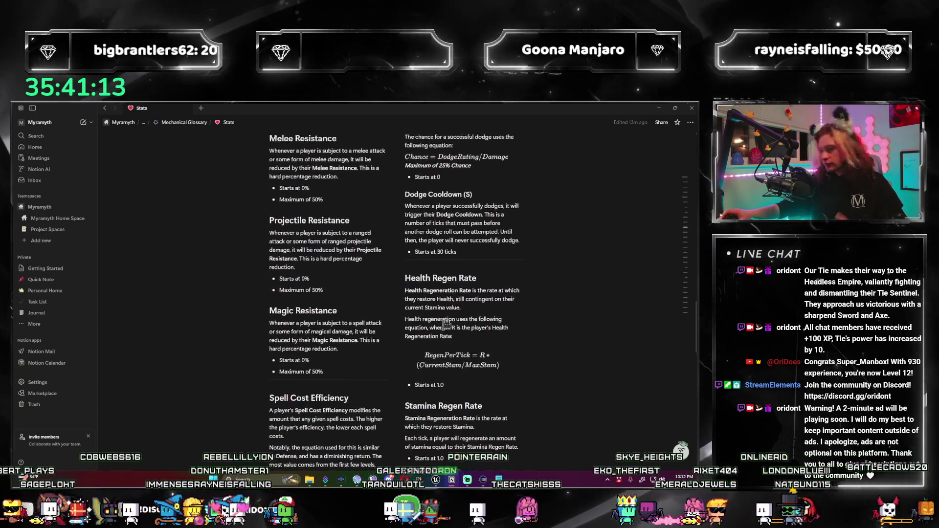
{"action": "scroll", "coordinate": [415, 321], "scroll_direction": "up", "scroll_amount": 7}
{"action": "scroll", "coordinate": [410, 308], "scroll_direction": "down", "scroll_amount": 8}
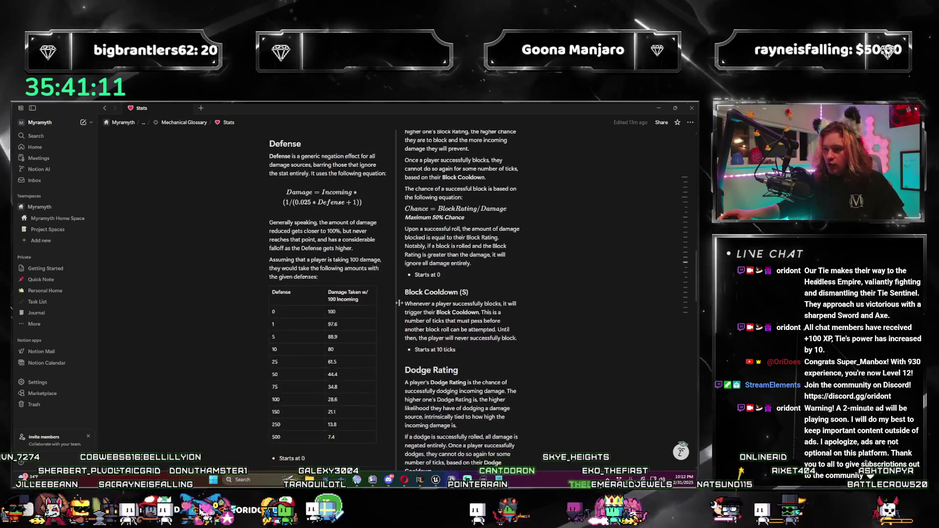
{"action": "scroll", "coordinate": [410, 303], "scroll_direction": "down", "scroll_amount": 12}
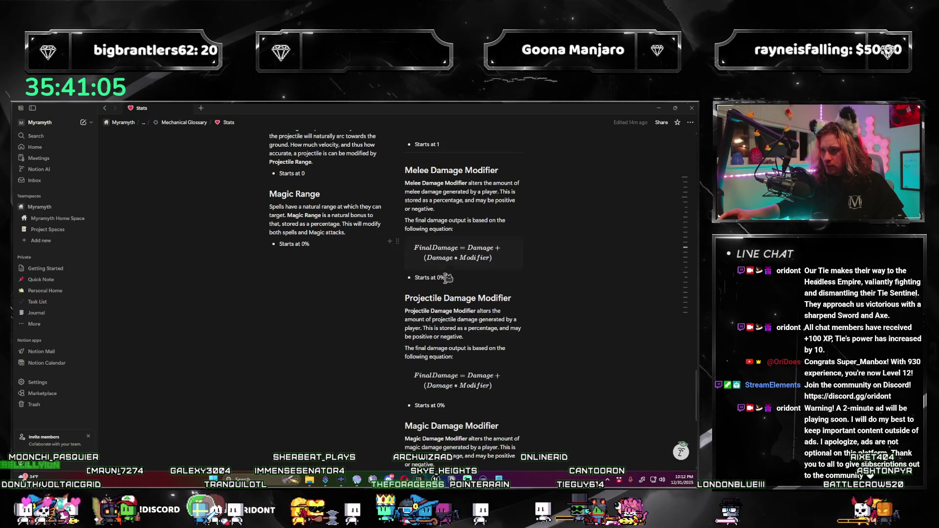
{"action": "scroll", "coordinate": [455, 298], "scroll_direction": "up", "scroll_amount": 10}
{"action": "scroll", "coordinate": [469, 302], "scroll_direction": "up", "scroll_amount": 3}
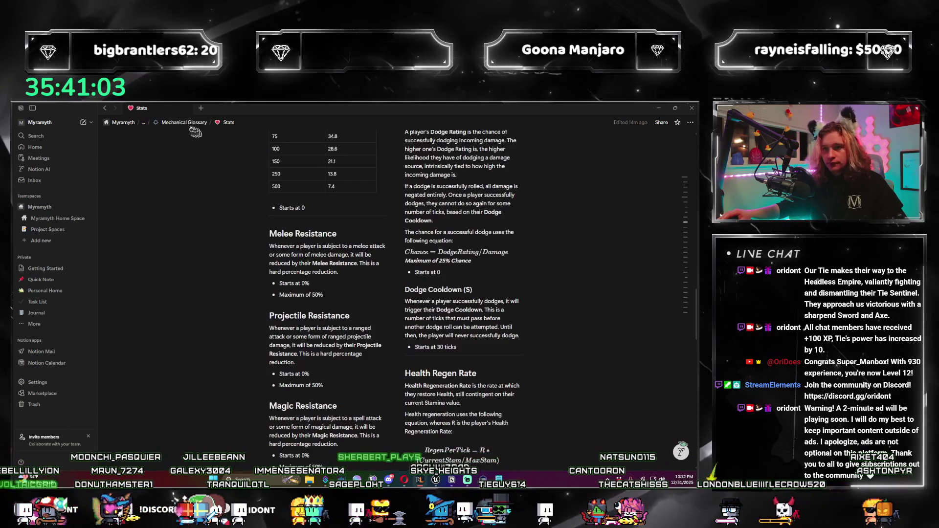
Return to the Mechanical Glossary and open Combat Skills, showing the Main Level cap of 300.
{"action": "key", "text": "ctrl+bracketleft"}
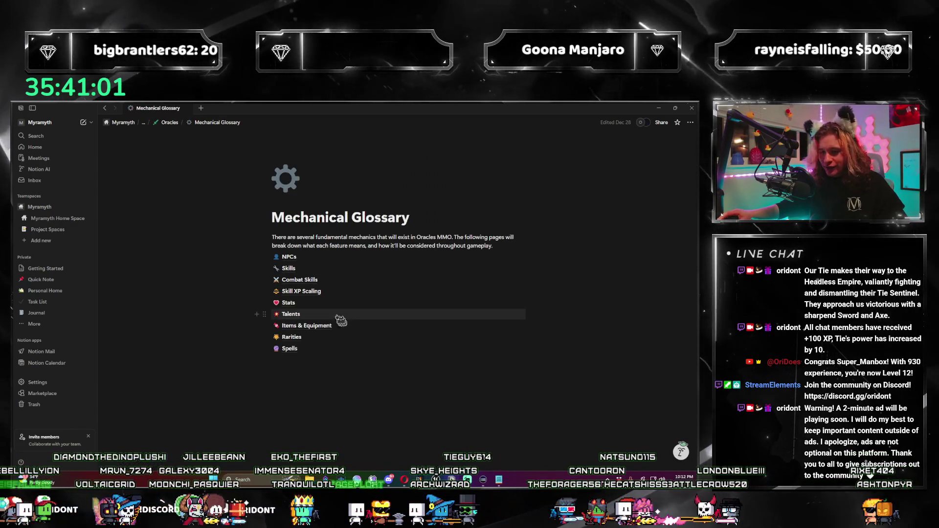
{"action": "mouse_move", "coordinate": [325, 294]}
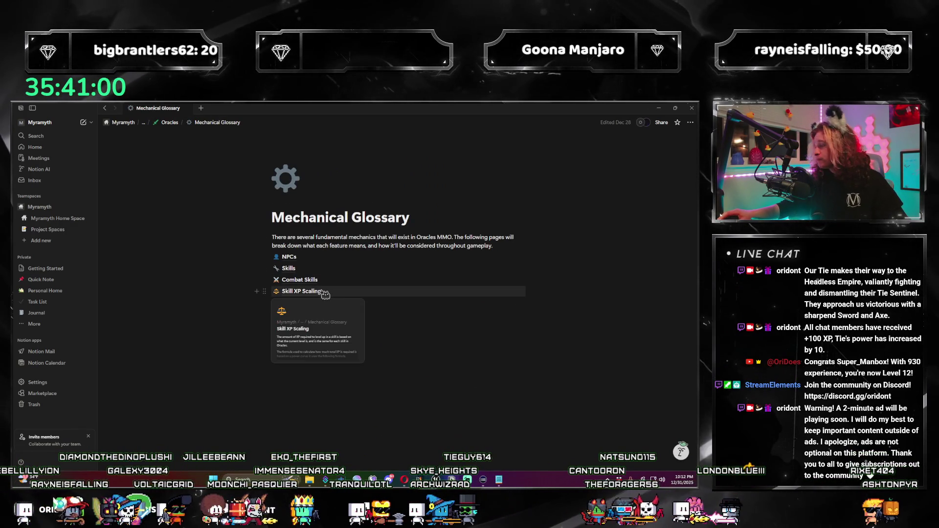
{"action": "left_click", "coordinate": [300, 279]}
{"action": "scroll", "coordinate": [398, 272], "scroll_direction": "down", "scroll_amount": 2}
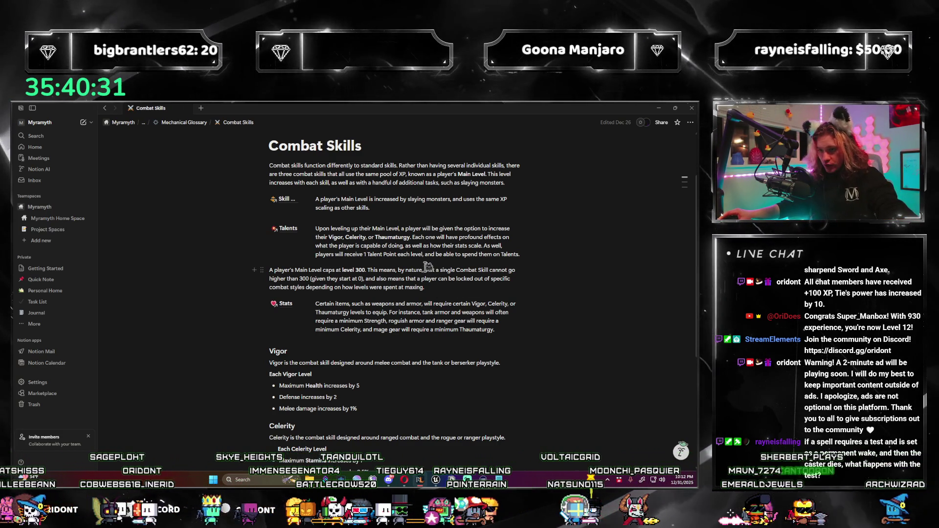
{"action": "scroll", "coordinate": [415, 277], "scroll_direction": "down", "scroll_amount": 1}
{"action": "scroll", "coordinate": [414, 278], "scroll_direction": "down", "scroll_amount": 3}
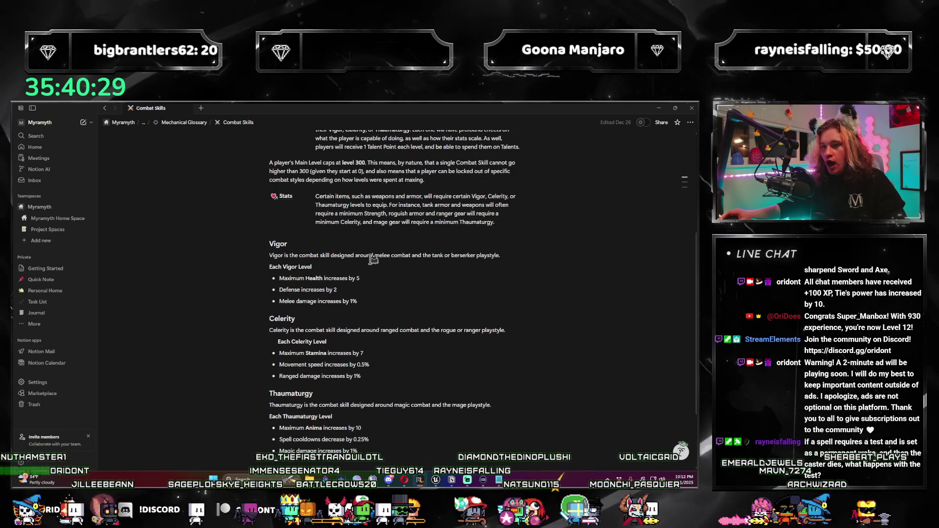
{"action": "scroll", "coordinate": [355, 254], "scroll_direction": "down", "scroll_amount": 3}
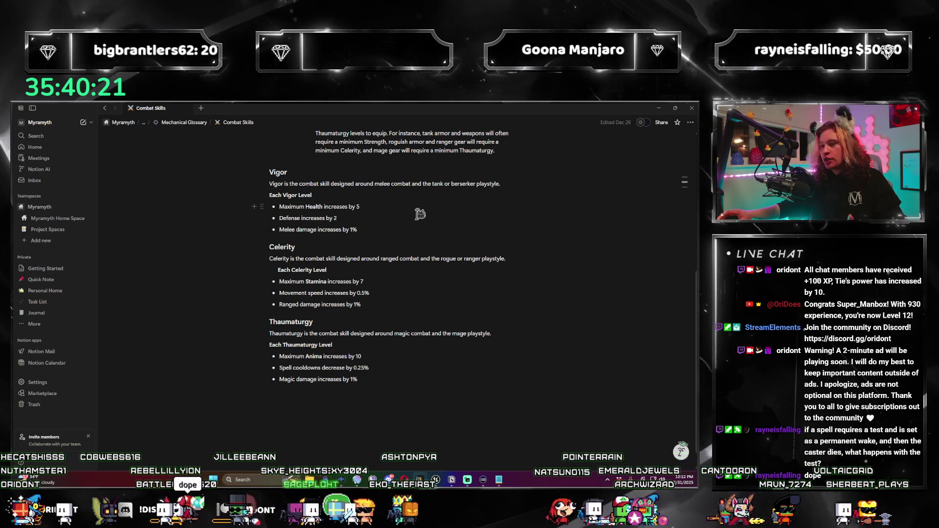
{"action": "scroll", "coordinate": [364, 243], "scroll_direction": "up", "scroll_amount": 2}
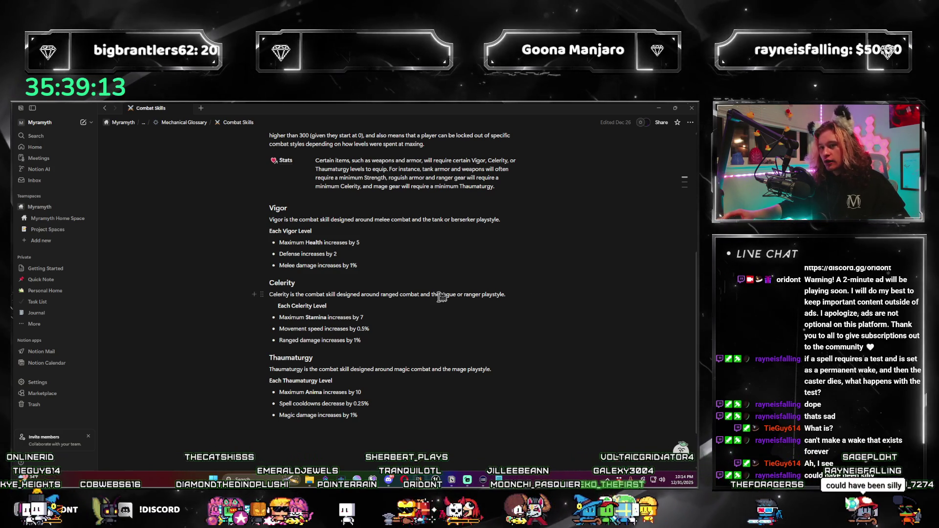
{"action": "scroll", "coordinate": [403, 287], "scroll_direction": "up", "scroll_amount": 1}
{"action": "scroll", "coordinate": [402, 287], "scroll_direction": "down", "scroll_amount": 1}
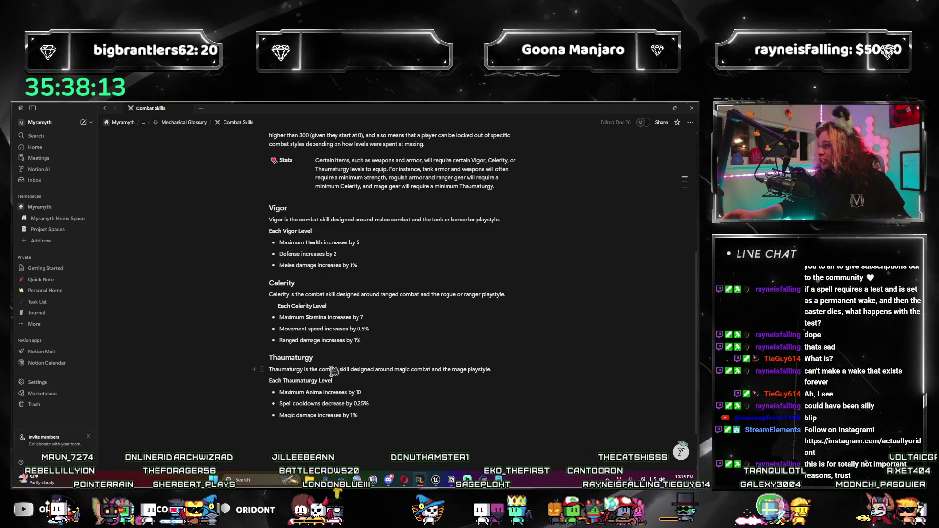
{"action": "left_click", "coordinate": [397, 334]}
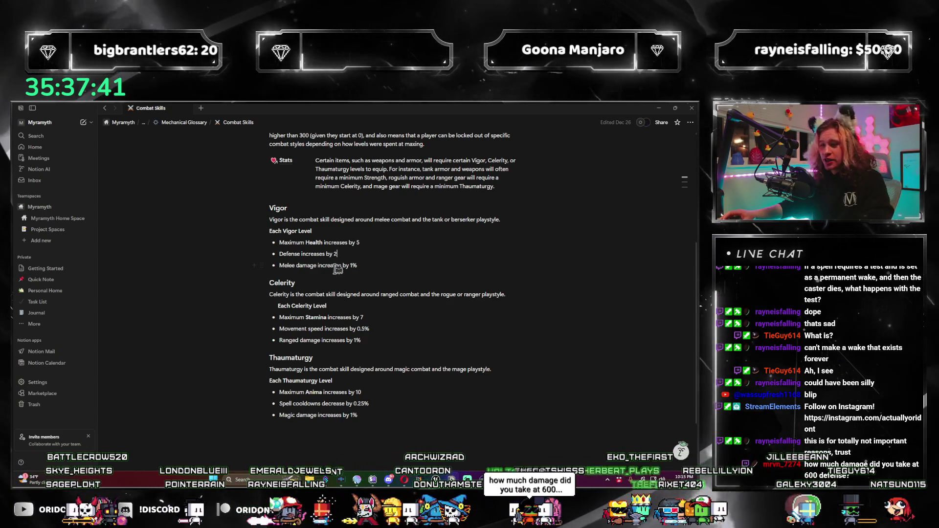
{"action": "scroll", "coordinate": [350, 220], "scroll_direction": "up", "scroll_amount": 5}
{"action": "scroll", "coordinate": [296, 221], "scroll_direction": "down", "scroll_amount": 2}
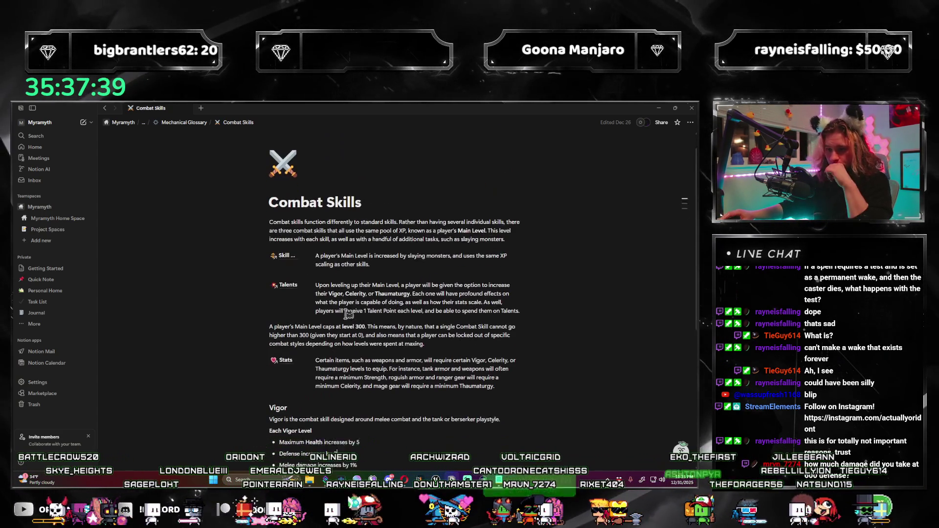
Open Skill XP Scaling and compute 100 × 299 × 299 = 8,940,100 in Calculator.
{"action": "left_click", "coordinate": [289, 202]}
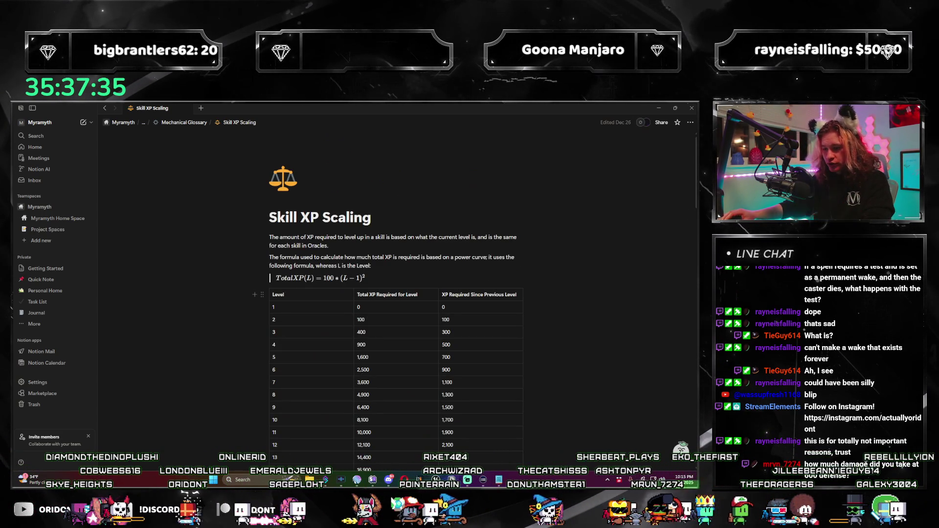
{"action": "key", "text": "super"}
{"action": "type", "text": "ca"}
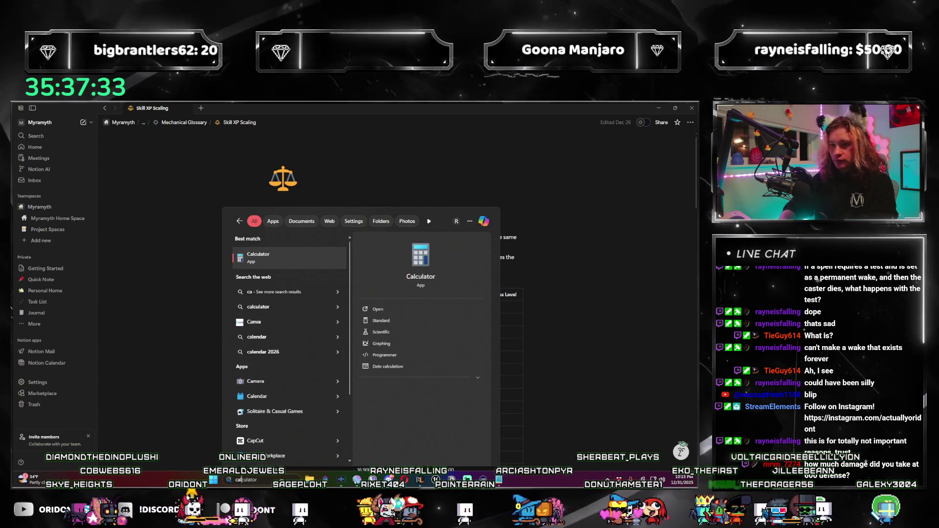
{"action": "key", "text": "Return"}
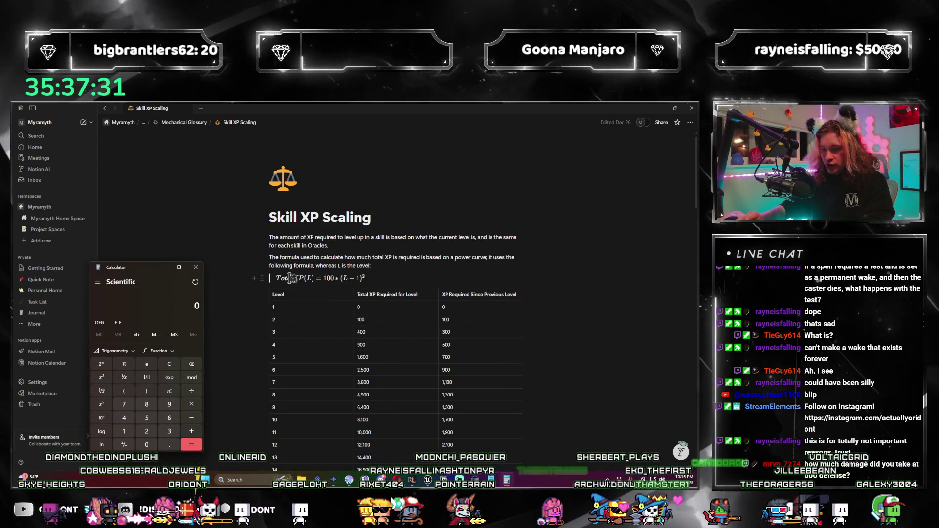
{"action": "type", "text": "100*"}
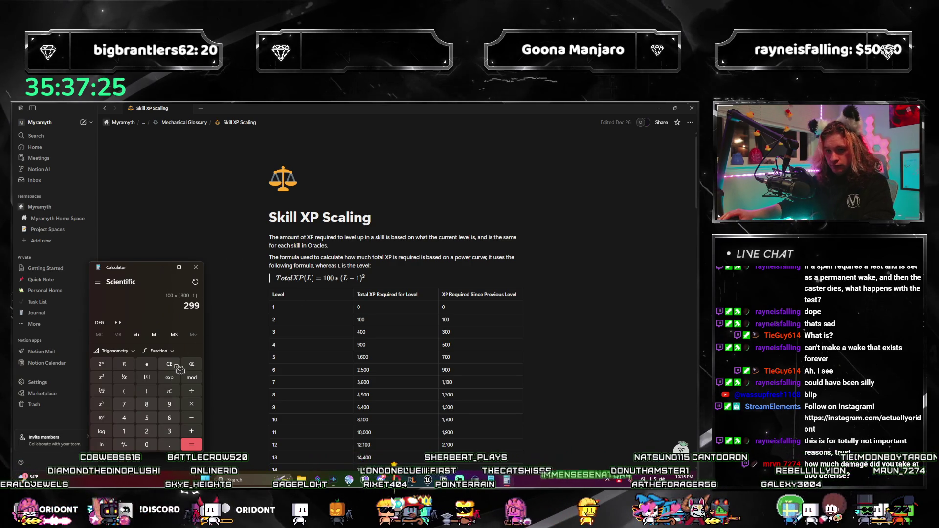
{"action": "type", "text": "99*299=*"}
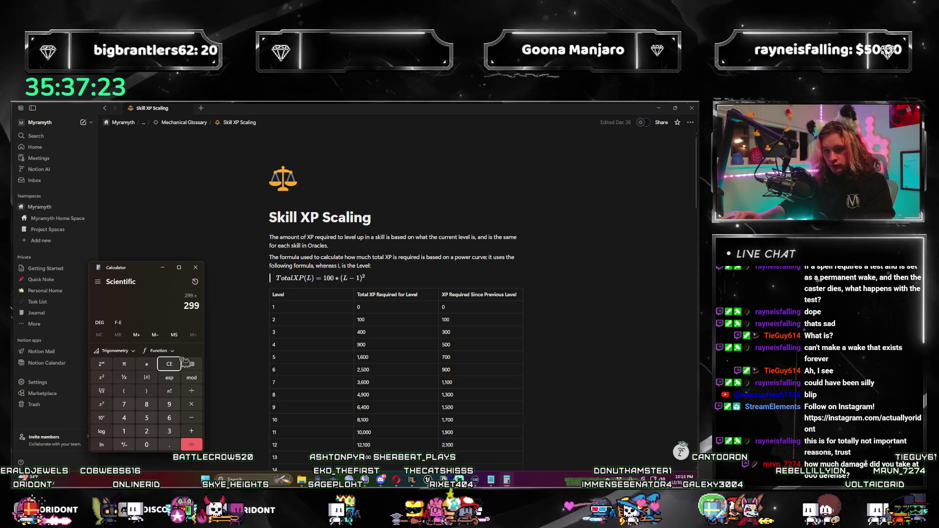
{"action": "type", "text": "100="}
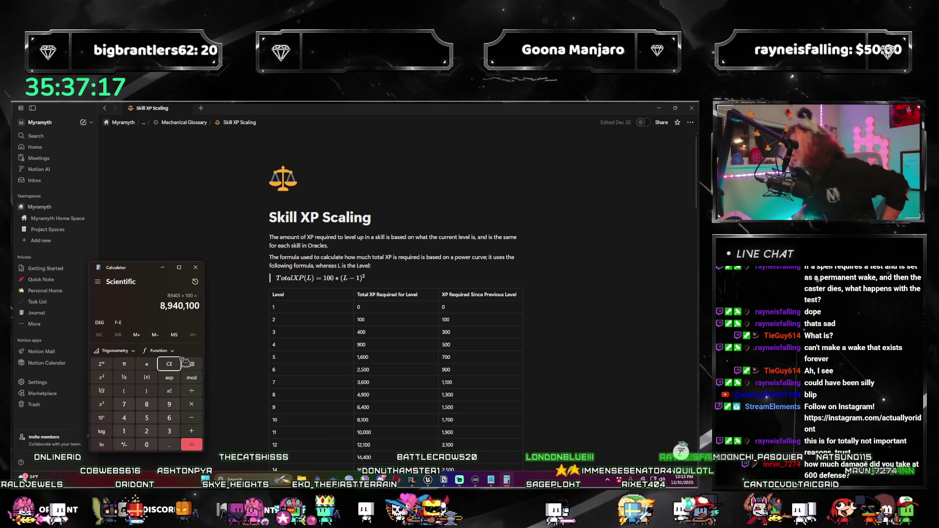
Close the Calculator and return to the Mechanical Glossary page.
{"action": "scroll", "coordinate": [351, 343], "scroll_direction": "down", "scroll_amount": 4}
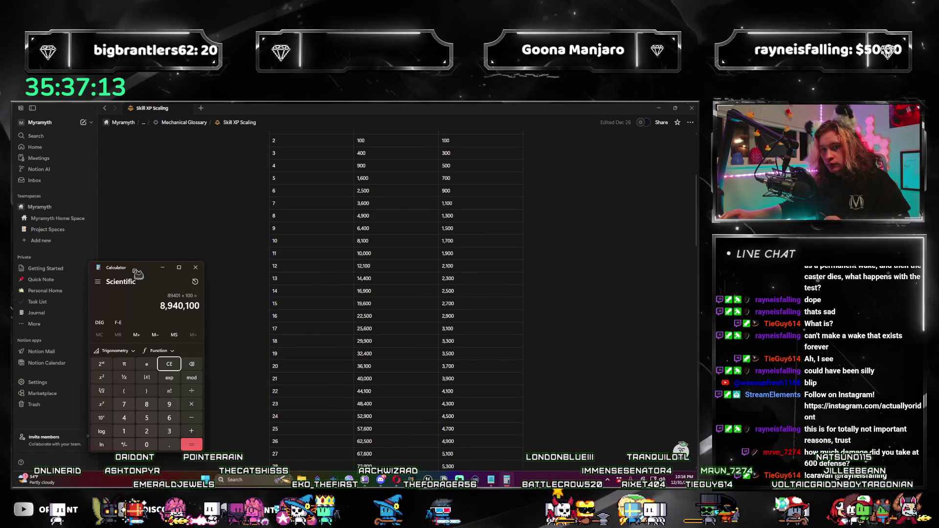
{"action": "left_click", "coordinate": [163, 267]}
{"action": "left_click", "coordinate": [184, 124]}
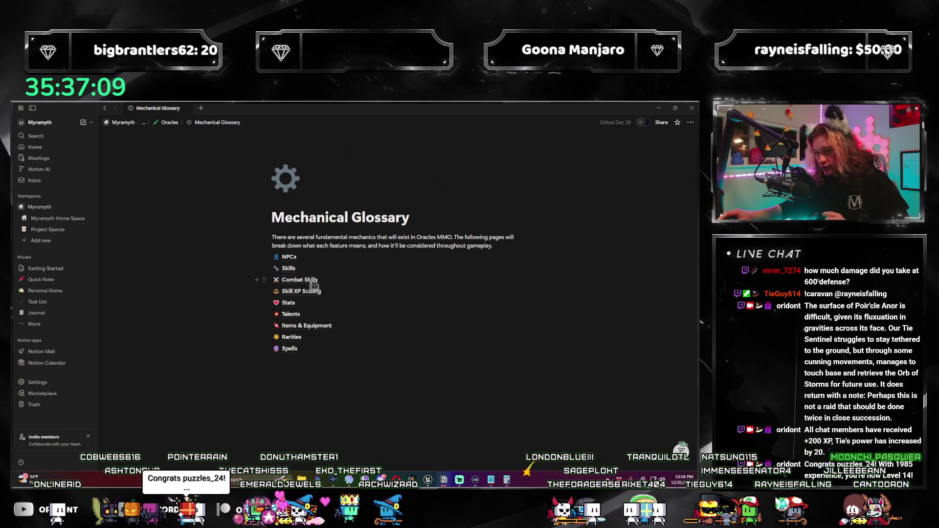
Open the Stats page and scroll down to the Defense section.
{"action": "left_click", "coordinate": [288, 303]}
{"action": "scroll", "coordinate": [342, 288], "scroll_direction": "down", "scroll_amount": 15}
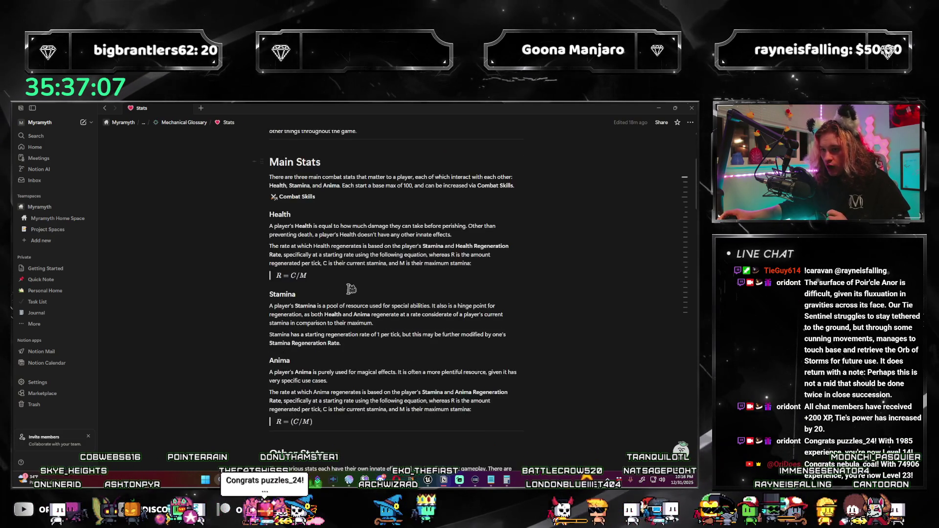
{"action": "scroll", "coordinate": [345, 294], "scroll_direction": "down", "scroll_amount": 5}
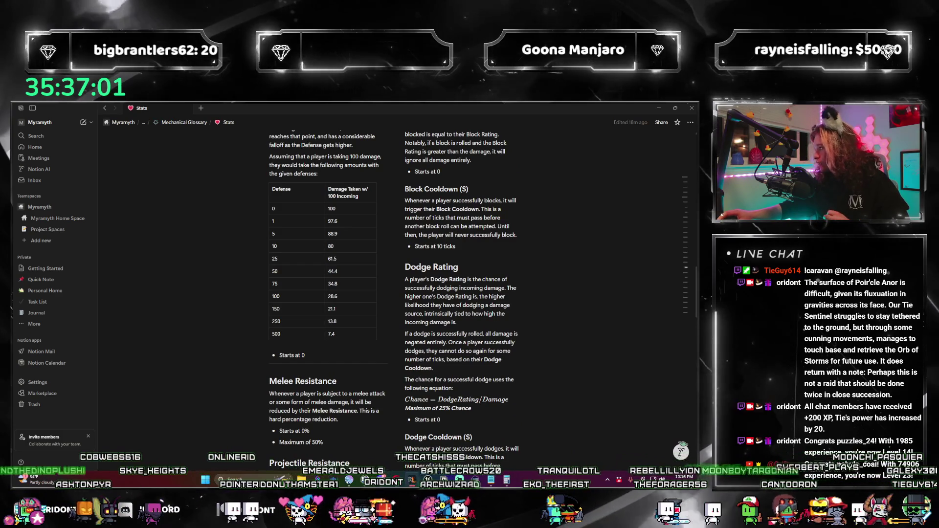
In Calculator, compute damage taken 1000 × (1/(0.025 × 600 + 1)) = 62.5.
{"action": "key", "text": "super"}
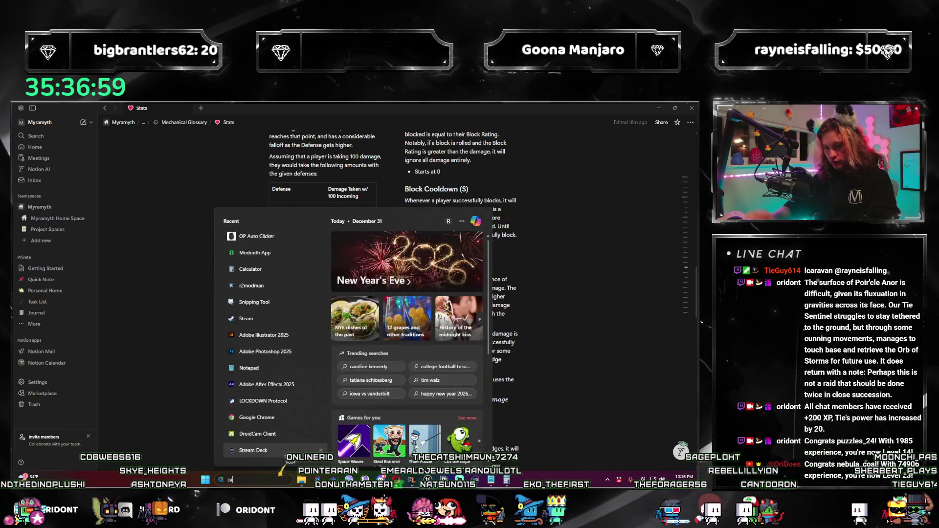
{"action": "key", "text": "Escape"}
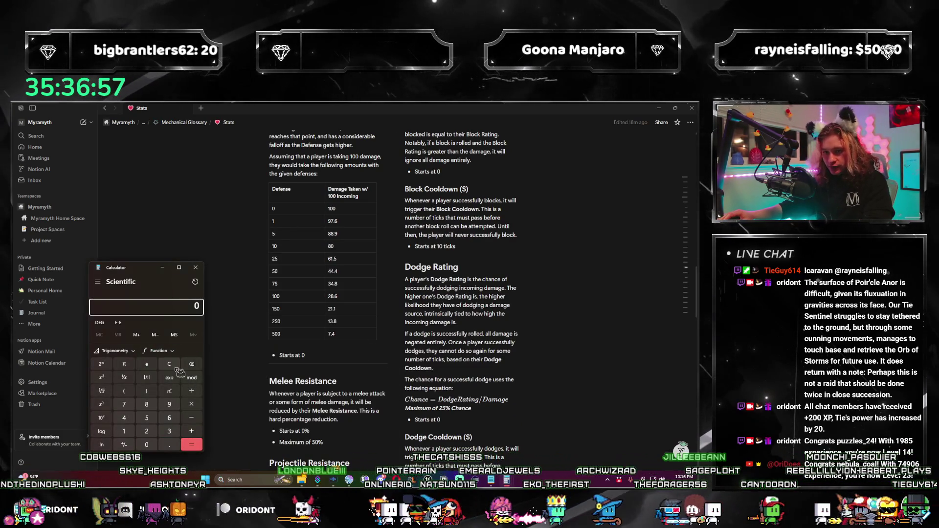
{"action": "scroll", "coordinate": [225, 296], "scroll_direction": "up", "scroll_amount": 2}
{"action": "scroll", "coordinate": [251, 272], "scroll_direction": "up", "scroll_amount": 2}
{"action": "type", "text": "1000*(1/("}
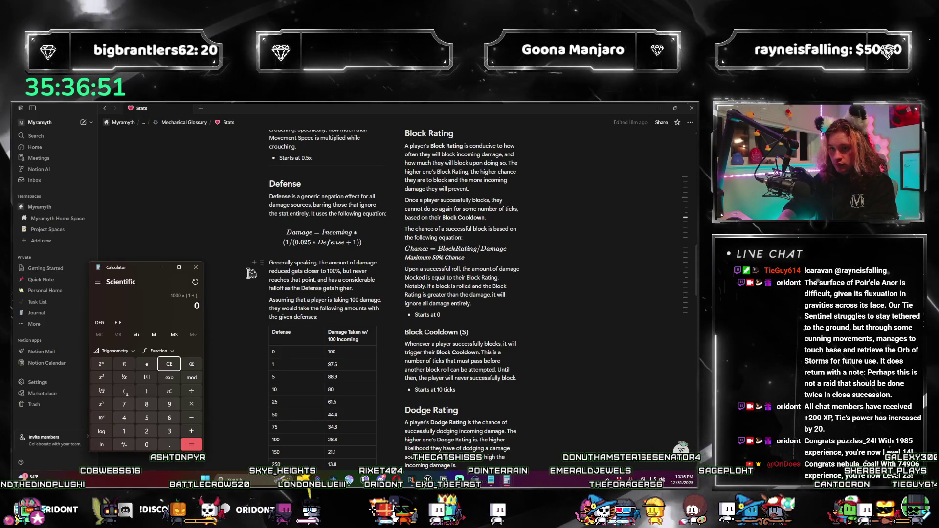
{"action": "type", "text": "0.025 × 600 + 1"}
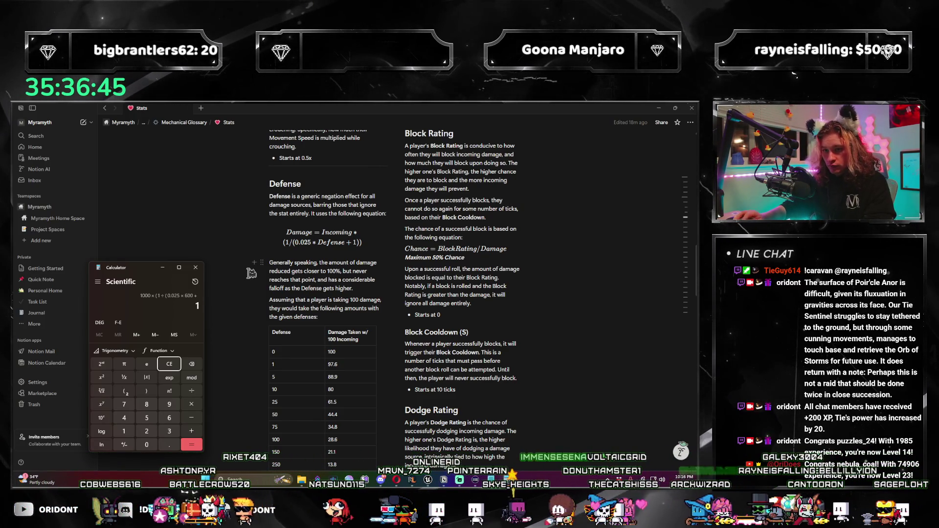
{"action": "type", "text": "))"}
{"action": "key", "text": "Return"}
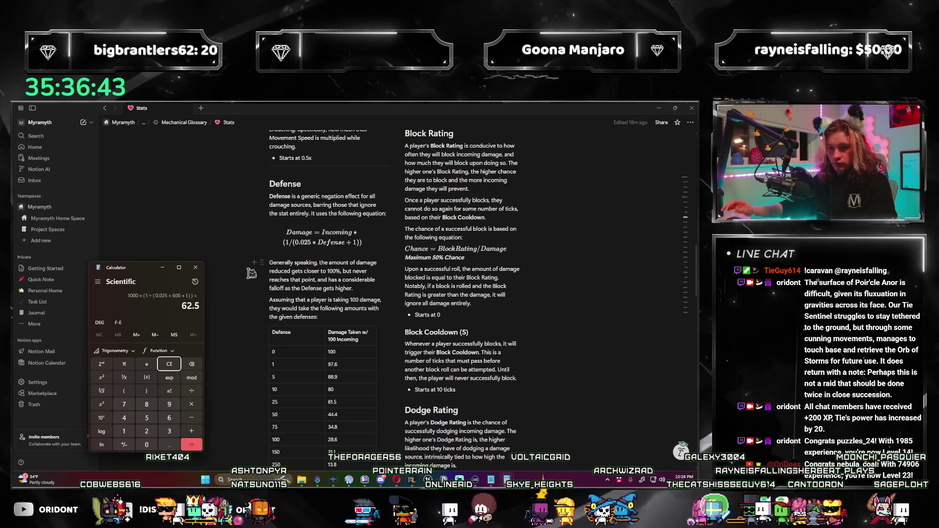
{"action": "left_click_drag", "start_coordinate": [158, 281], "coordinate": [166, 268]}
{"action": "scroll", "coordinate": [213, 261], "scroll_direction": "down", "scroll_amount": 2}
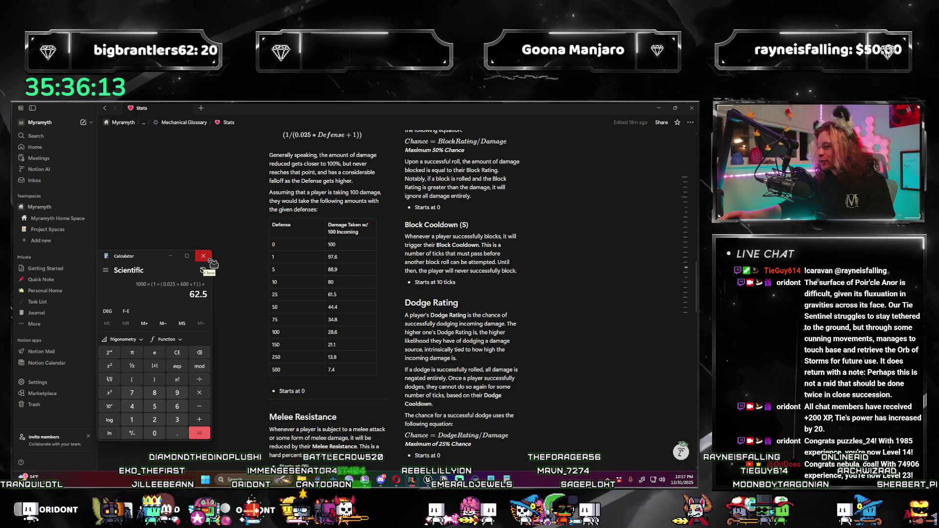
Clear the calculator and drag its window mostly off-screen to the right.
{"action": "left_click", "coordinate": [177, 352]}
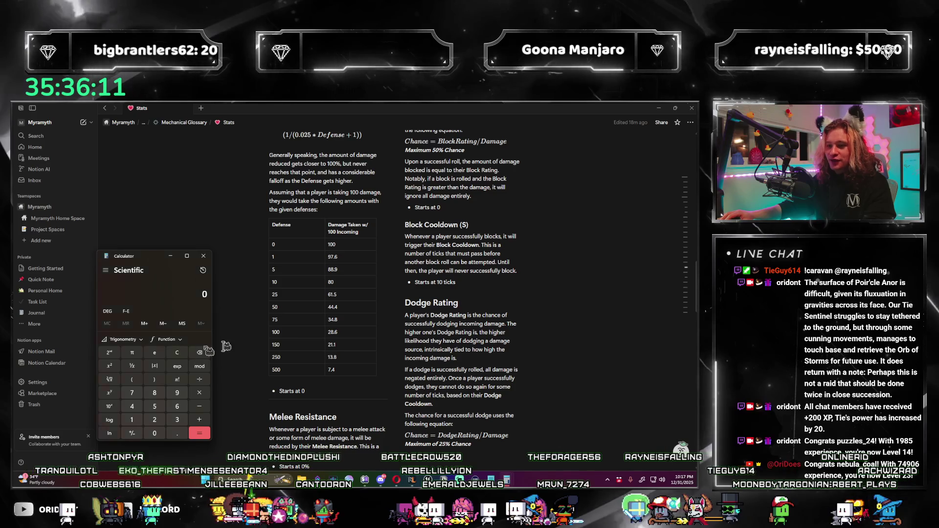
{"action": "scroll", "coordinate": [376, 302], "scroll_direction": "up", "scroll_amount": 10}
{"action": "scroll", "coordinate": [376, 302], "scroll_direction": "up", "scroll_amount": 3}
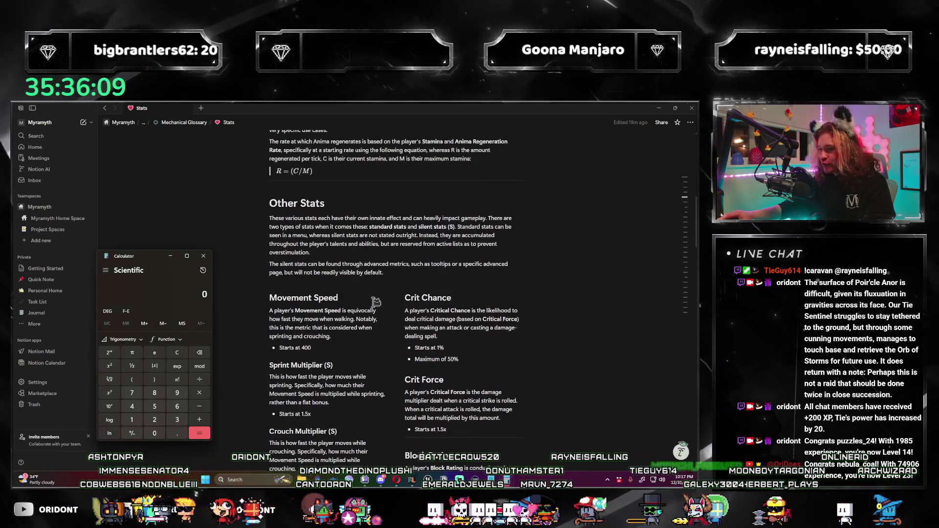
{"action": "scroll", "coordinate": [376, 303], "scroll_direction": "down", "scroll_amount": 20}
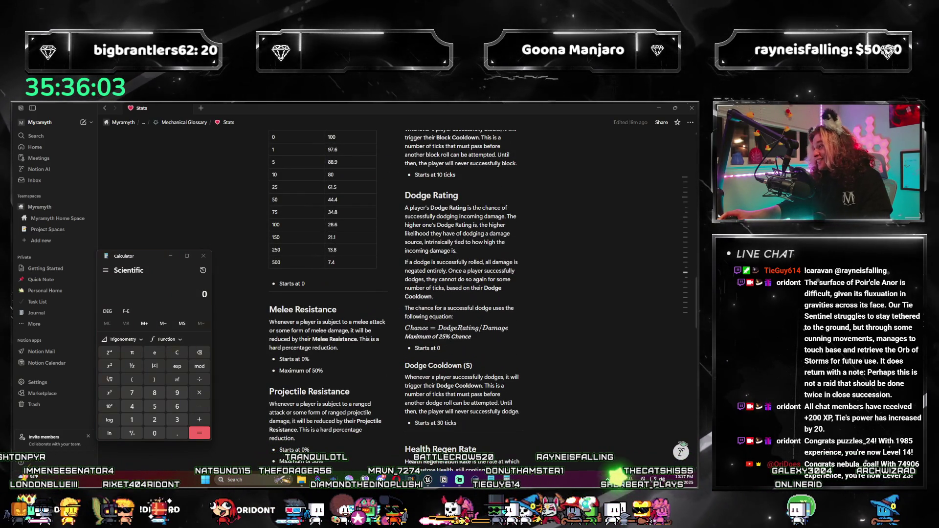
{"action": "mouse_move", "coordinate": [119, 261]}
{"action": "left_mouse_down"}
{"action": "mouse_move", "coordinate": [714, 244]}
{"action": "mouse_move", "coordinate": [159, 213]}
{"action": "left_mouse_up"}
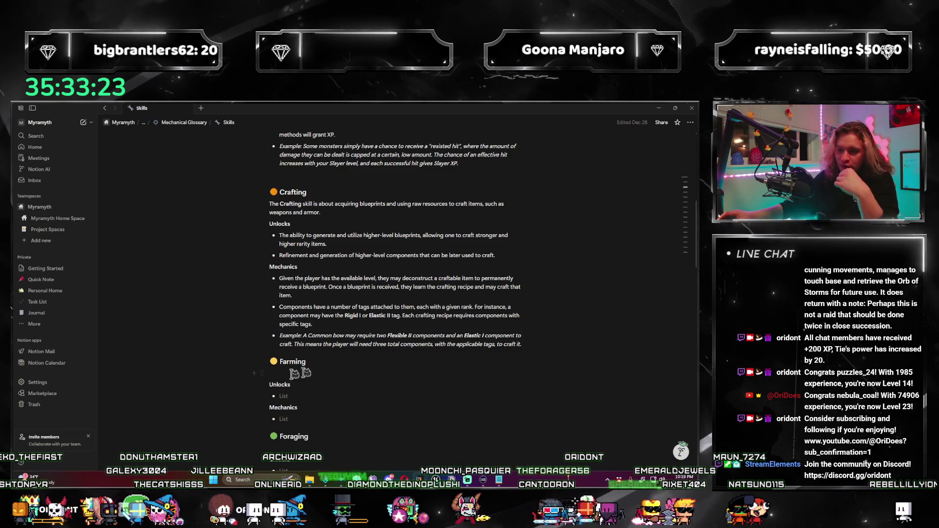
Scroll down through the Skills page, then return to the Mechanical Glossary via its breadcrumb.
{"action": "scroll", "coordinate": [433, 268], "scroll_direction": "down", "scroll_amount": 1}
{"action": "scroll", "coordinate": [433, 268], "scroll_direction": "down", "scroll_amount": 1}
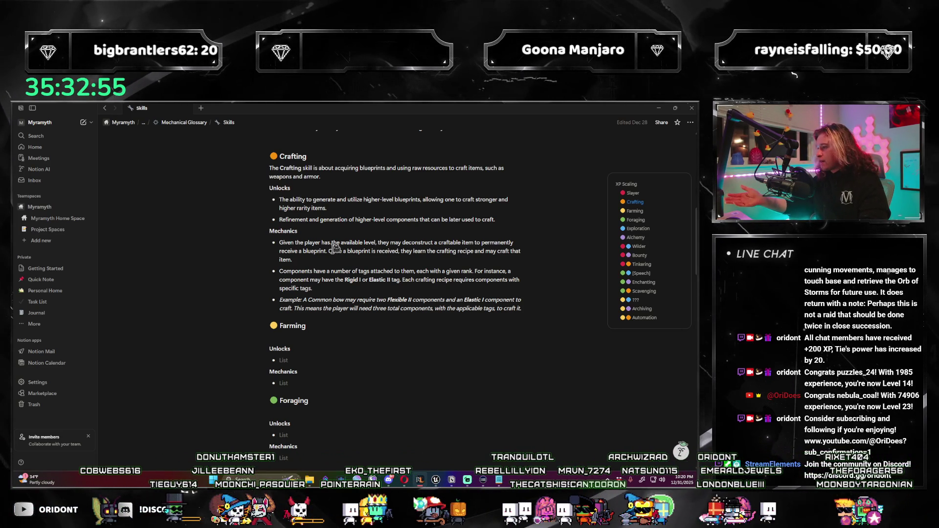
{"action": "scroll", "coordinate": [334, 248], "scroll_direction": "down", "scroll_amount": 3}
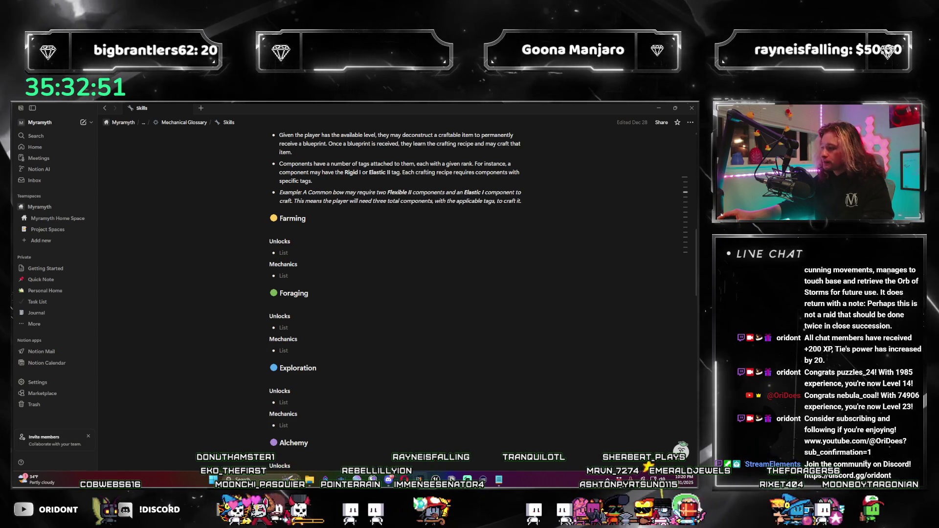
{"action": "scroll", "coordinate": [439, 274], "scroll_direction": "down", "scroll_amount": 5}
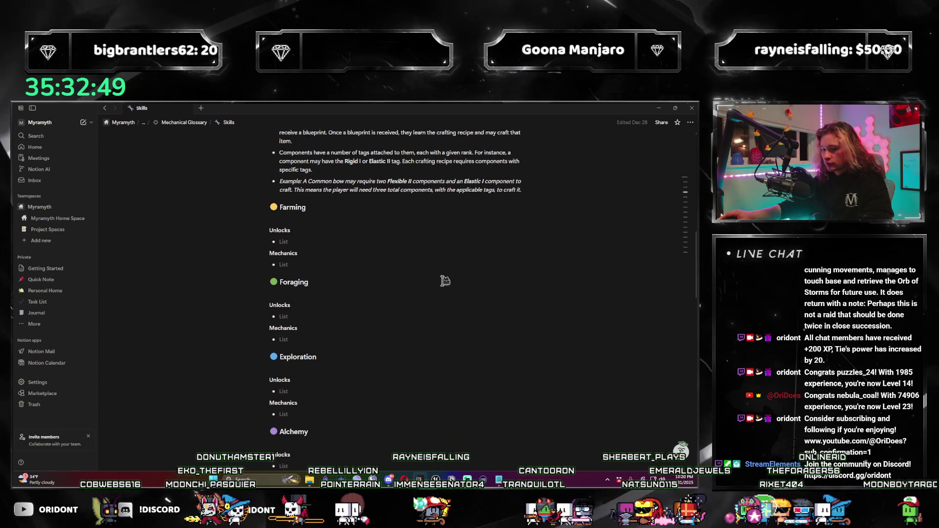
{"action": "scroll", "coordinate": [439, 274], "scroll_direction": "down", "scroll_amount": 10}
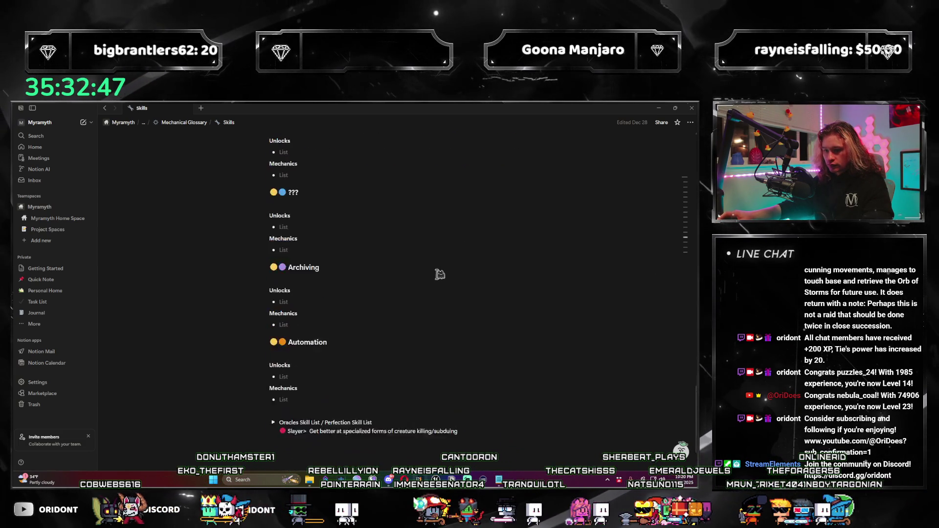
{"action": "left_click", "coordinate": [193, 123]}
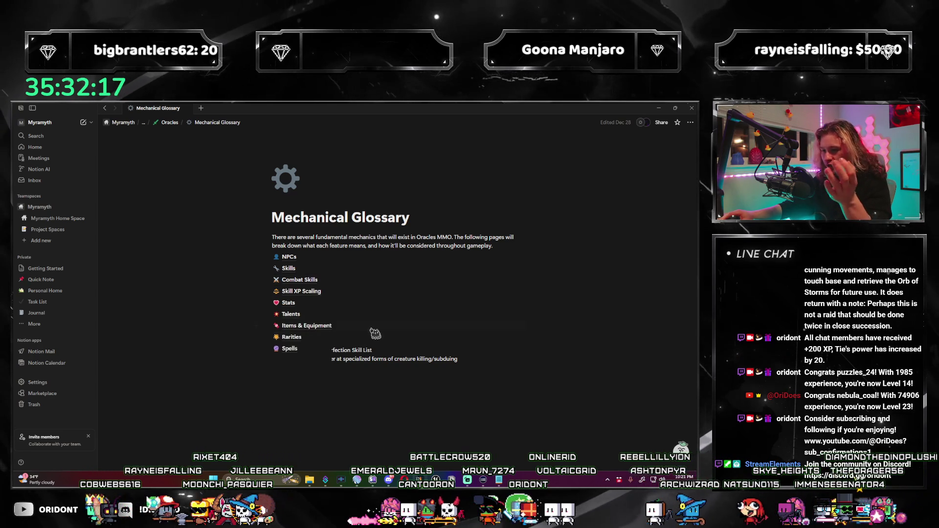
Open the Spells page and scroll through its Substance and Reach Component tables.
{"action": "mouse_move", "coordinate": [318, 294]}
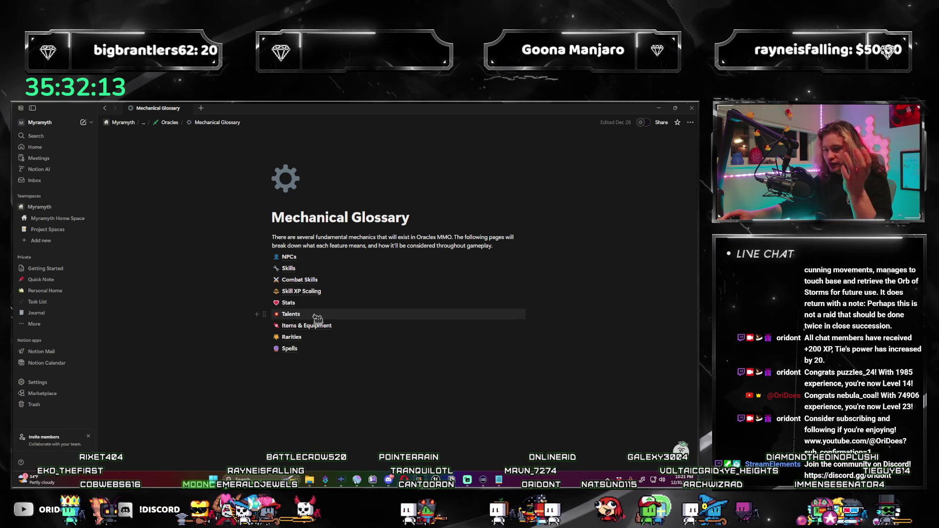
{"action": "mouse_move", "coordinate": [317, 331]}
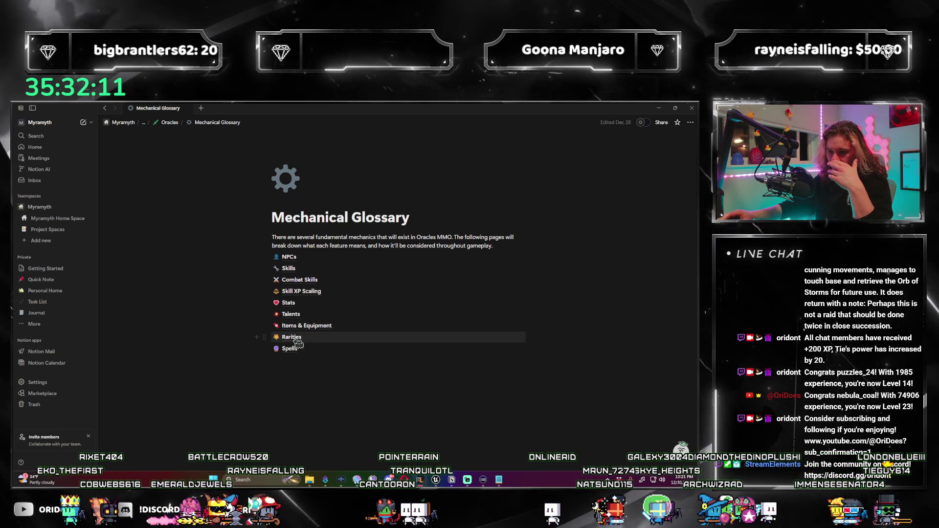
{"action": "left_click", "coordinate": [290, 349]}
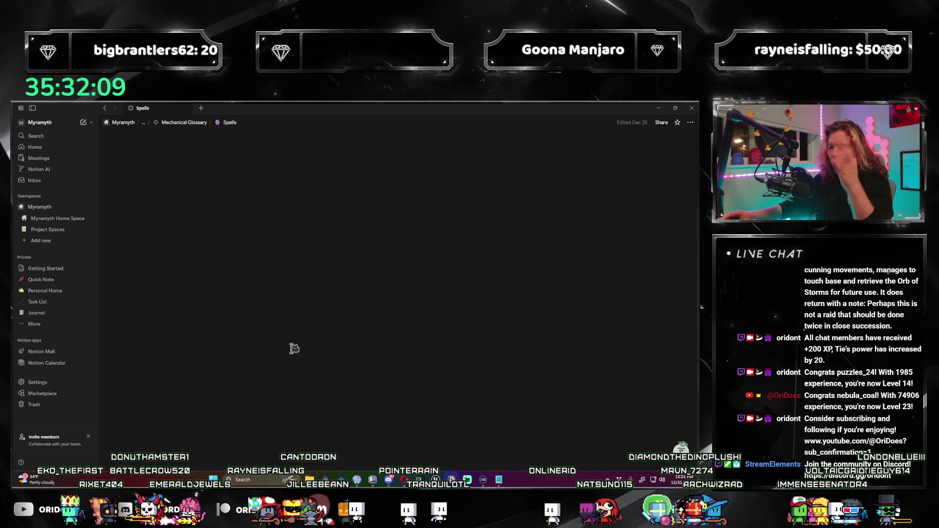
{"action": "scroll", "coordinate": [445, 352], "scroll_direction": "down", "scroll_amount": 3}
{"action": "scroll", "coordinate": [446, 352], "scroll_direction": "down", "scroll_amount": 3}
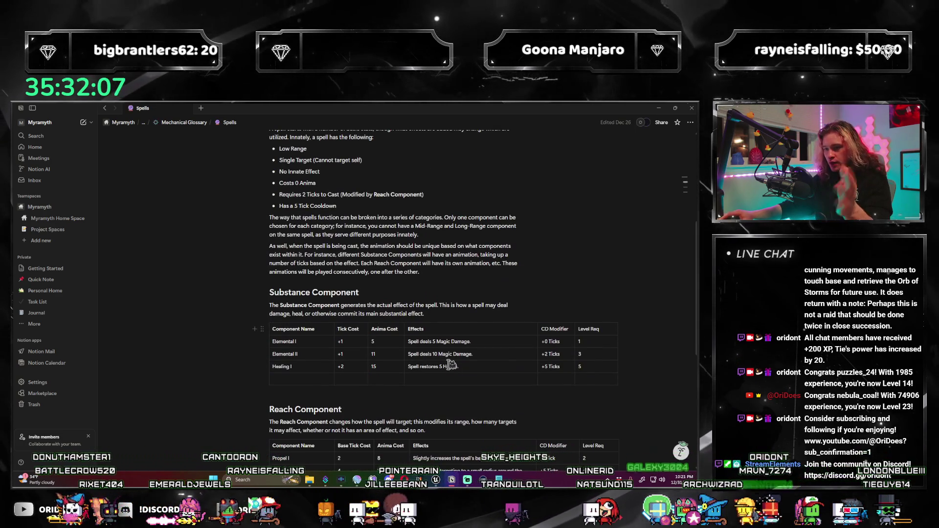
{"action": "scroll", "coordinate": [448, 364], "scroll_direction": "down", "scroll_amount": 1}
{"action": "scroll", "coordinate": [469, 365], "scroll_direction": "up", "scroll_amount": 6}
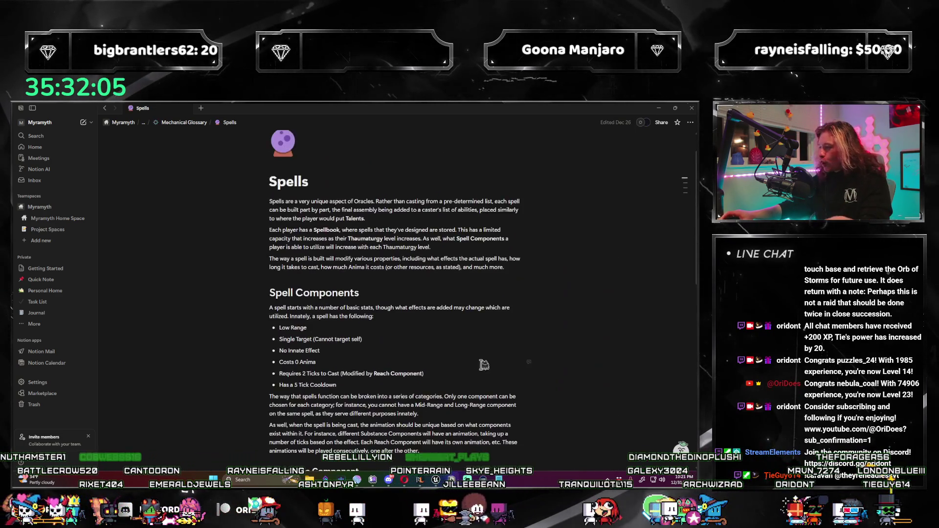
{"action": "scroll", "coordinate": [484, 364], "scroll_direction": "down", "scroll_amount": 3}
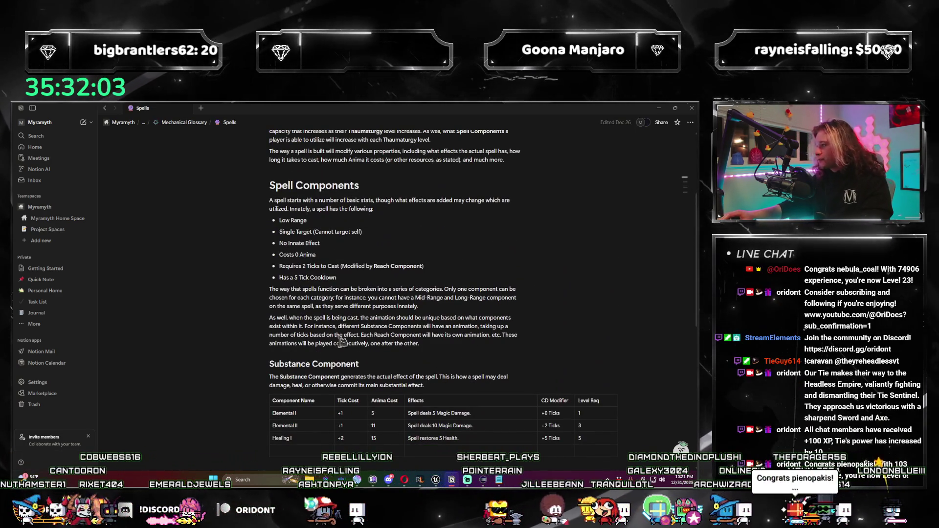
{"action": "scroll", "coordinate": [332, 338], "scroll_direction": "down", "scroll_amount": 7}
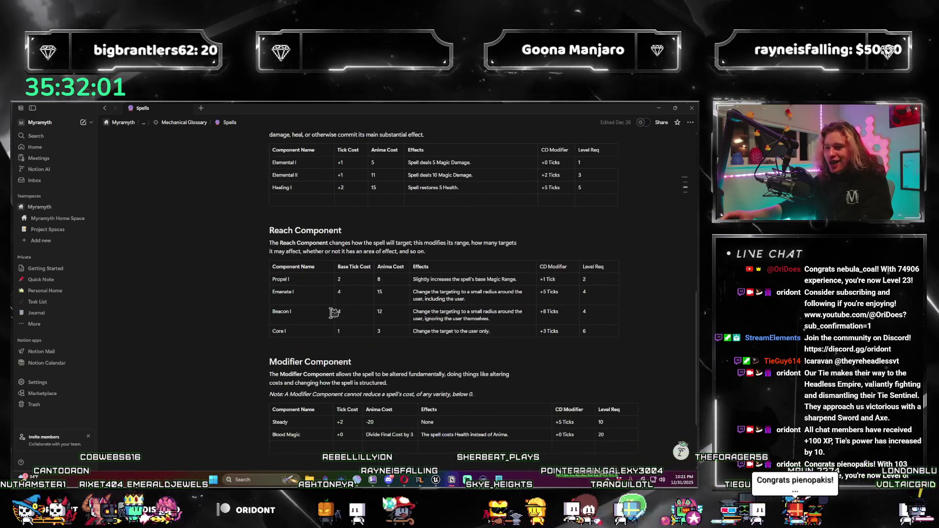
{"action": "scroll", "coordinate": [342, 312], "scroll_direction": "up", "scroll_amount": 3}
{"action": "scroll", "coordinate": [386, 308], "scroll_direction": "down", "scroll_amount": 2}
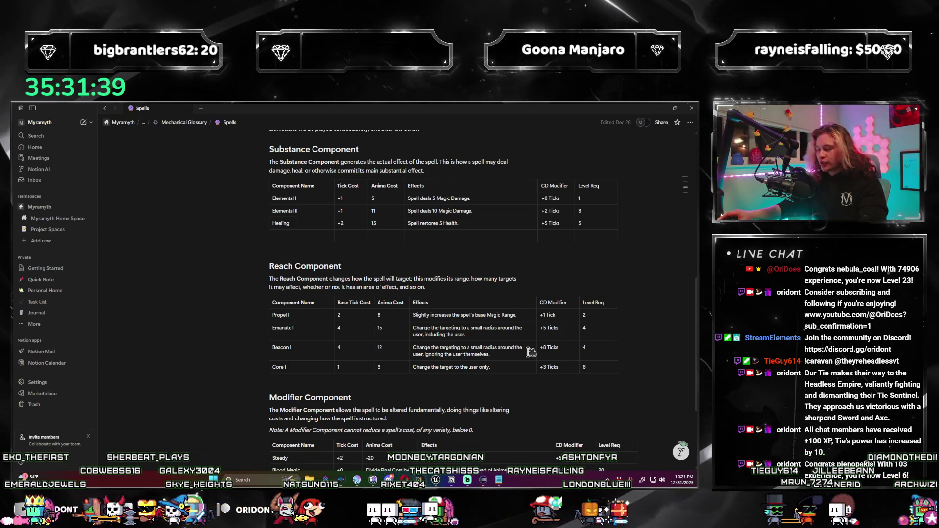
{"action": "scroll", "coordinate": [531, 351], "scroll_direction": "down", "scroll_amount": 1}
{"action": "scroll", "coordinate": [391, 332], "scroll_direction": "up", "scroll_amount": 3}
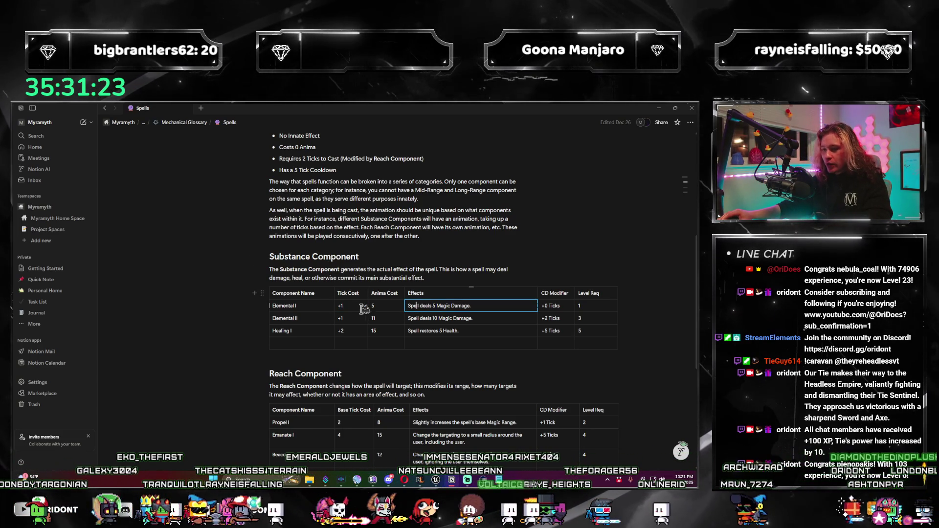
Step through Elemental I's Anima Cost and +0 Ticks cooldown cells without changing them.
{"action": "left_click", "coordinate": [385, 306]}
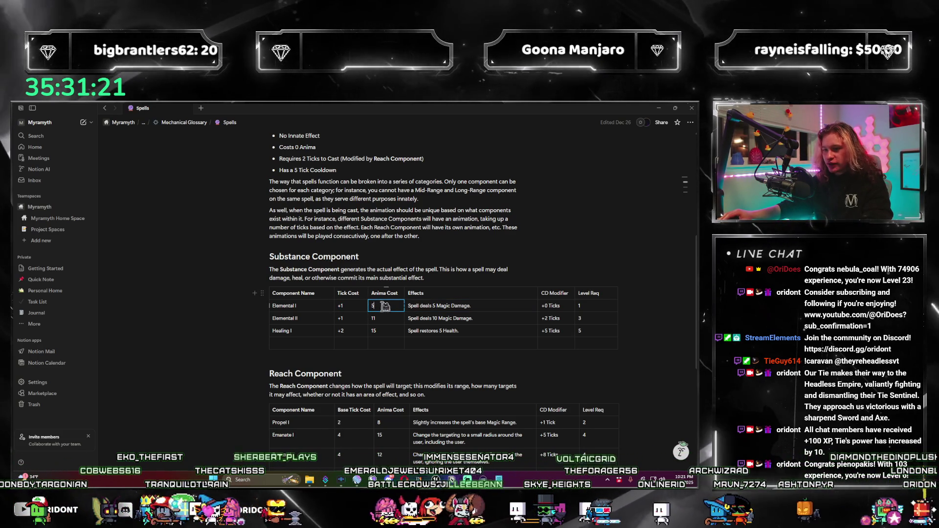
{"action": "key", "text": "Tab"}
{"action": "left_click_drag", "start_coordinate": [566, 306], "coordinate": [544, 304]}
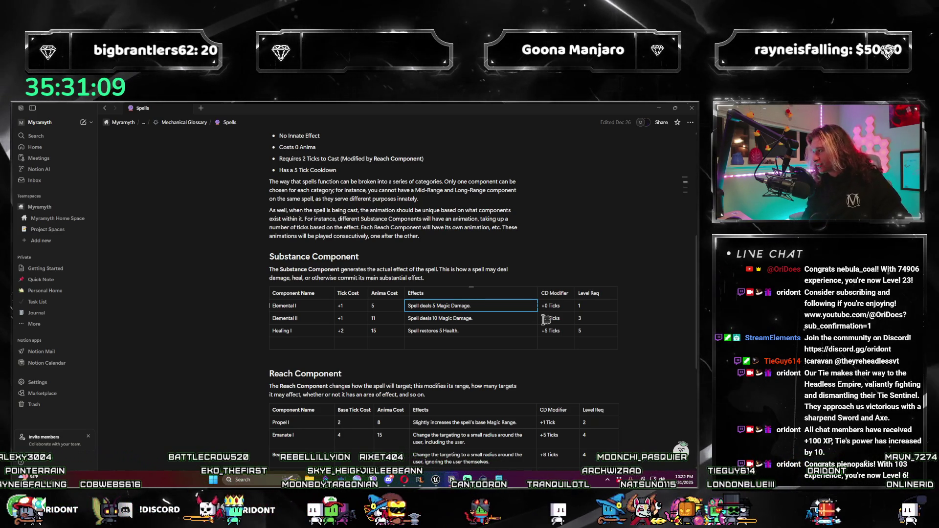
Scroll to the Modifier Component table and rename Blood Magic, typing 'Senguine' for Senguine.
{"action": "scroll", "coordinate": [536, 311], "scroll_direction": "down", "scroll_amount": 1}
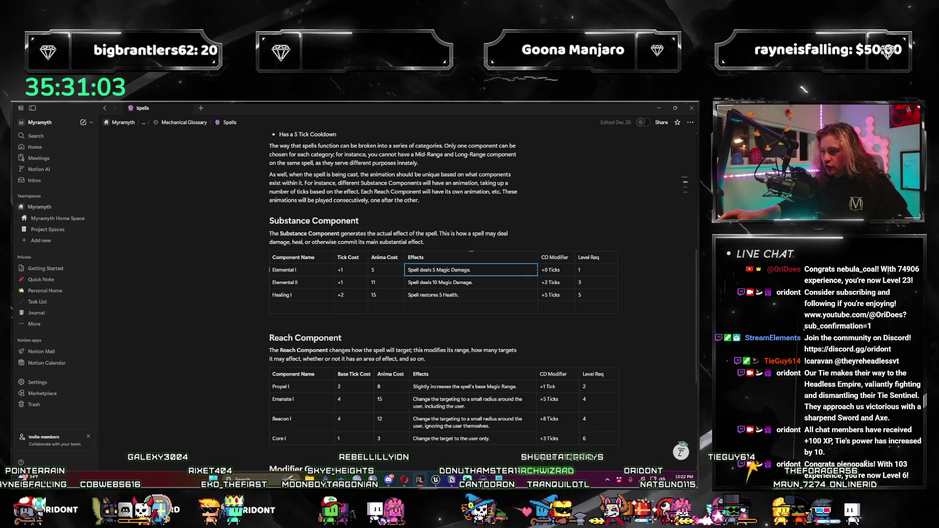
{"action": "scroll", "coordinate": [359, 354], "scroll_direction": "down", "scroll_amount": 2}
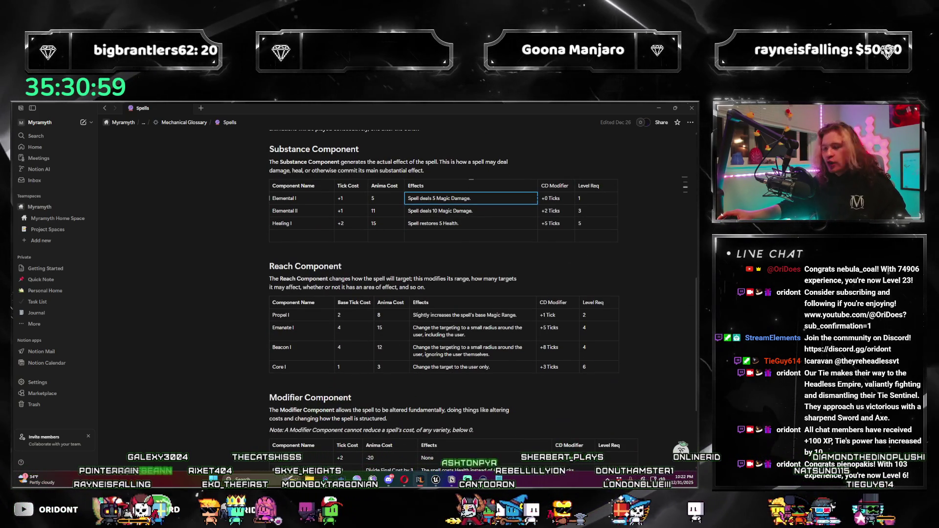
{"action": "scroll", "coordinate": [331, 259], "scroll_direction": "up", "scroll_amount": 5}
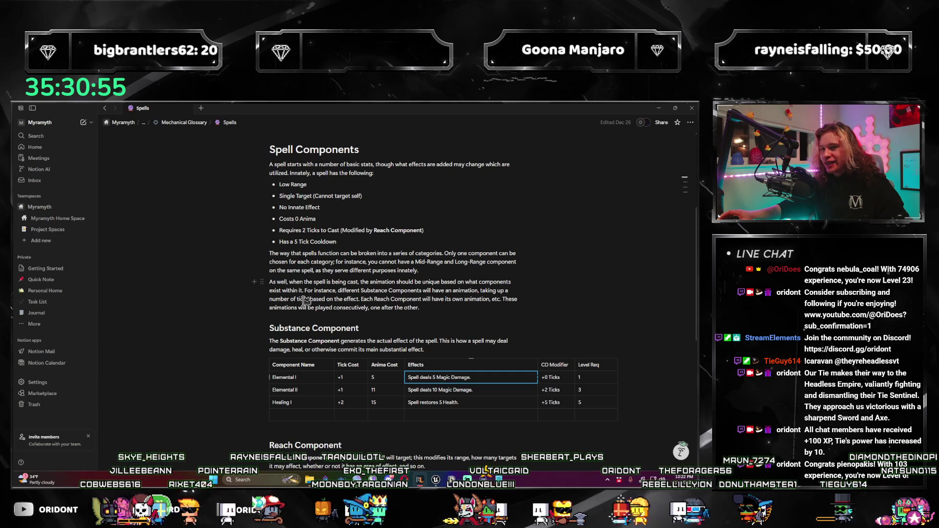
{"action": "scroll", "coordinate": [365, 276], "scroll_direction": "down", "scroll_amount": 5}
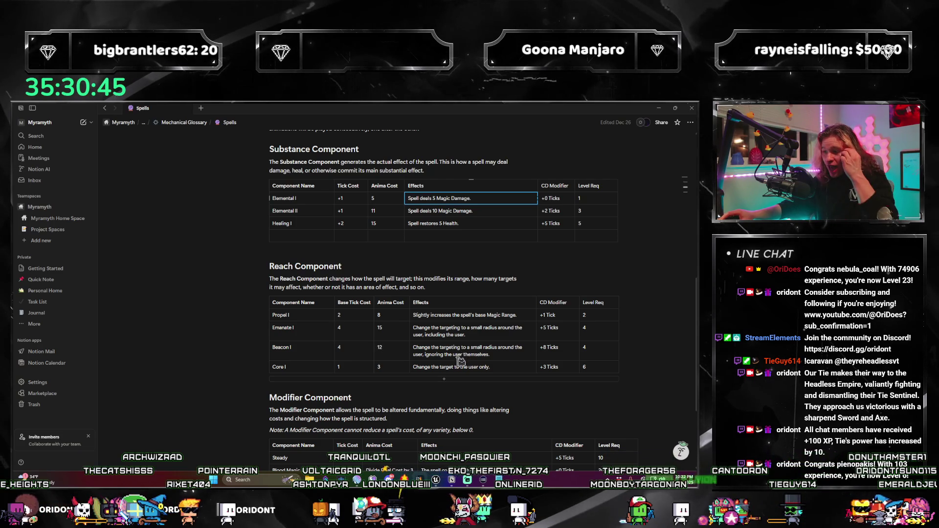
{"action": "scroll", "coordinate": [437, 354], "scroll_direction": "down", "scroll_amount": 3}
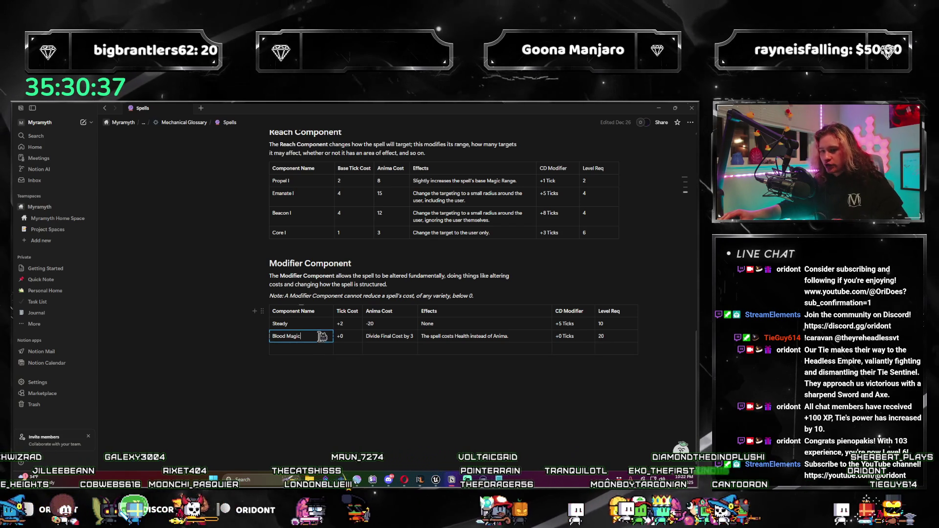
{"action": "type", "text": "Senguine"}
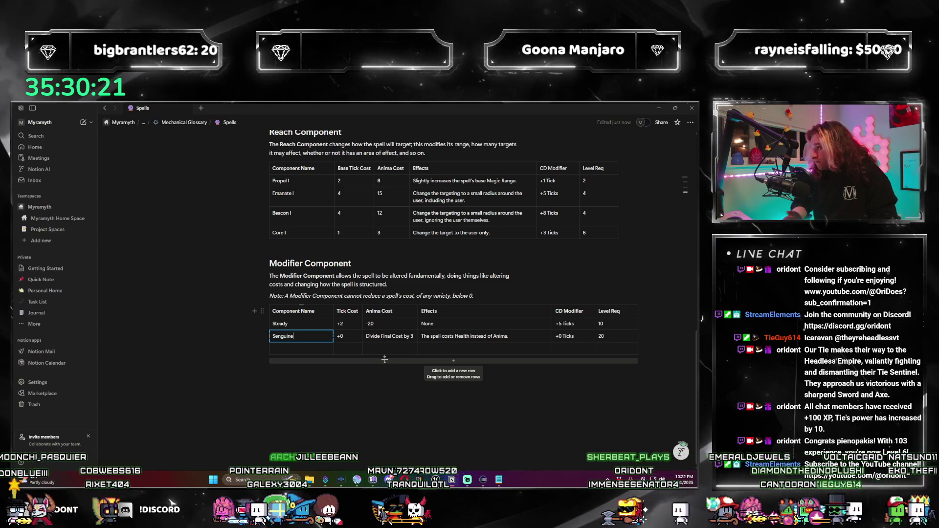
{"action": "scroll", "coordinate": [474, 313], "scroll_direction": "up", "scroll_amount": 3}
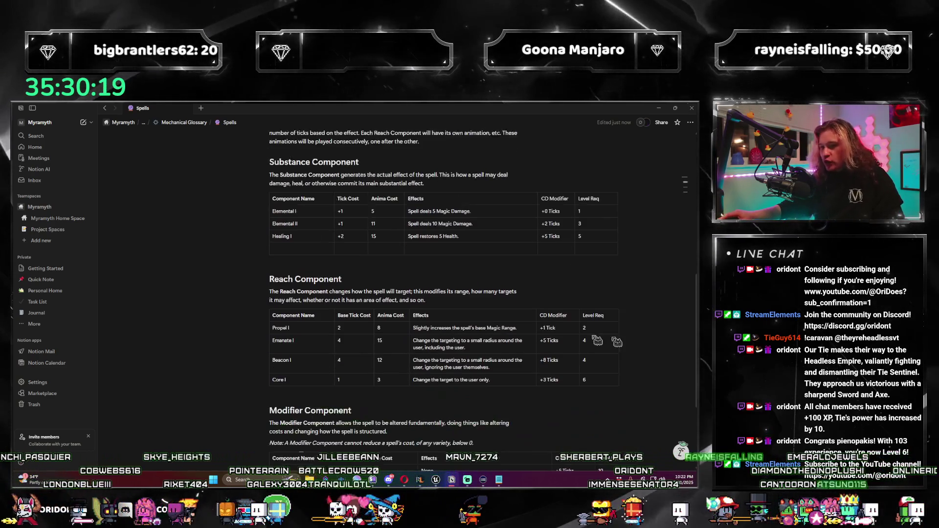
{"action": "scroll", "coordinate": [474, 314], "scroll_direction": "down", "scroll_amount": 1}
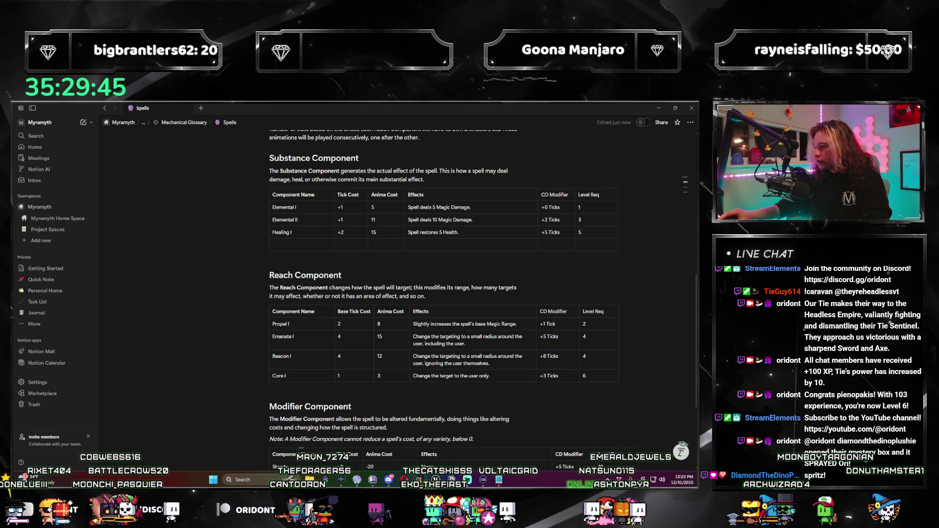
{"action": "scroll", "coordinate": [402, 310], "scroll_direction": "down", "scroll_amount": 4}
{"action": "scroll", "coordinate": [406, 327], "scroll_direction": "up", "scroll_amount": 2}
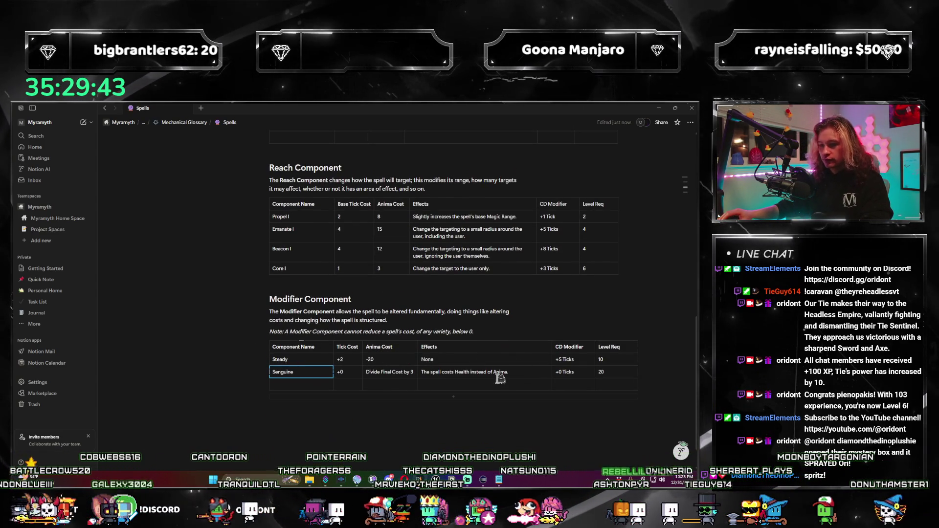
{"action": "scroll", "coordinate": [491, 387], "scroll_direction": "up", "scroll_amount": 15}
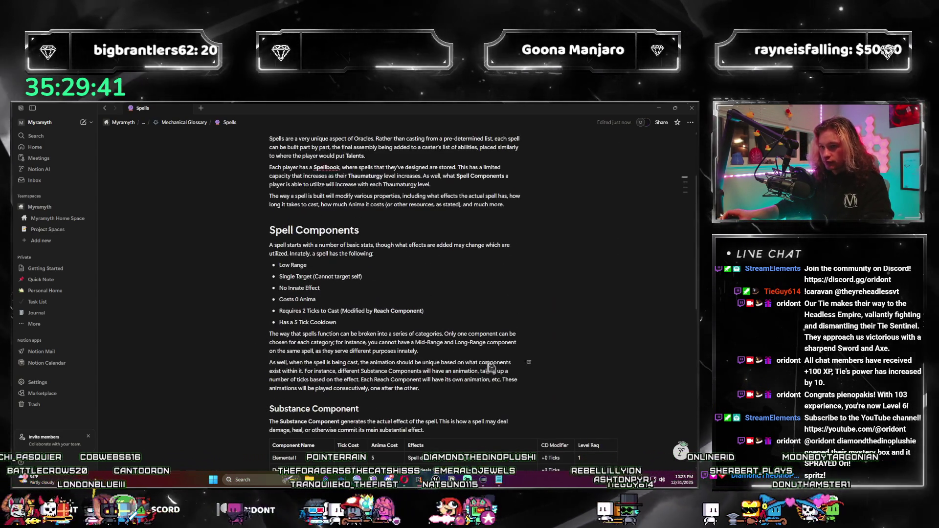
{"action": "scroll", "coordinate": [471, 359], "scroll_direction": "up", "scroll_amount": 4}
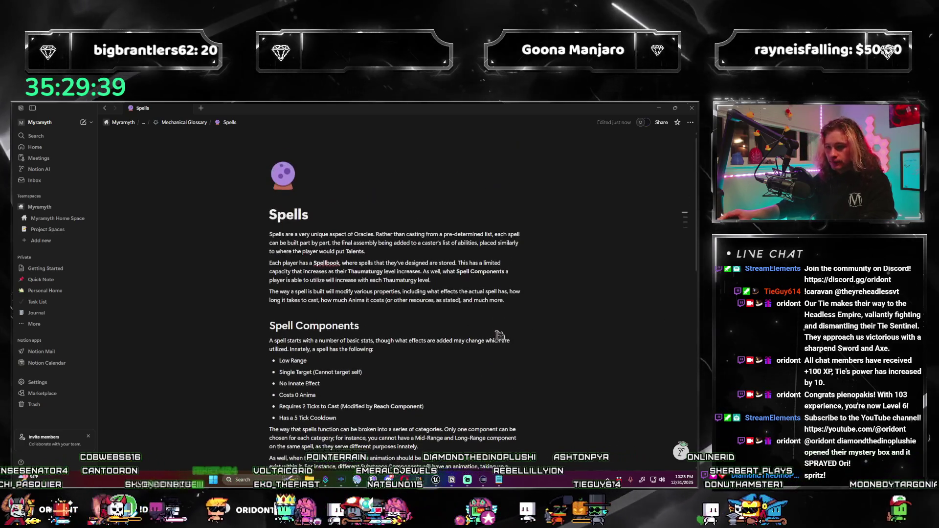
{"action": "scroll", "coordinate": [499, 334], "scroll_direction": "down", "scroll_amount": 6}
{"action": "scroll", "coordinate": [499, 335], "scroll_direction": "down", "scroll_amount": 7}
{"action": "scroll", "coordinate": [489, 333], "scroll_direction": "up", "scroll_amount": 6}
{"action": "scroll", "coordinate": [486, 331], "scroll_direction": "down", "scroll_amount": 5}
{"action": "scroll", "coordinate": [485, 331], "scroll_direction": "down", "scroll_amount": 3}
{"action": "scroll", "coordinate": [484, 334], "scroll_direction": "up", "scroll_amount": 5}
{"action": "scroll", "coordinate": [483, 337], "scroll_direction": "down", "scroll_amount": 5}
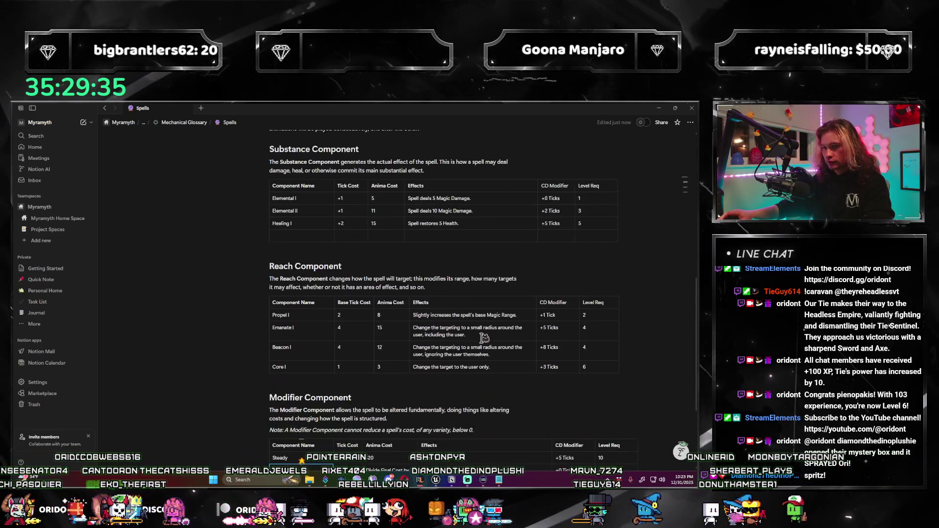
{"action": "scroll", "coordinate": [483, 339], "scroll_direction": "up", "scroll_amount": 3}
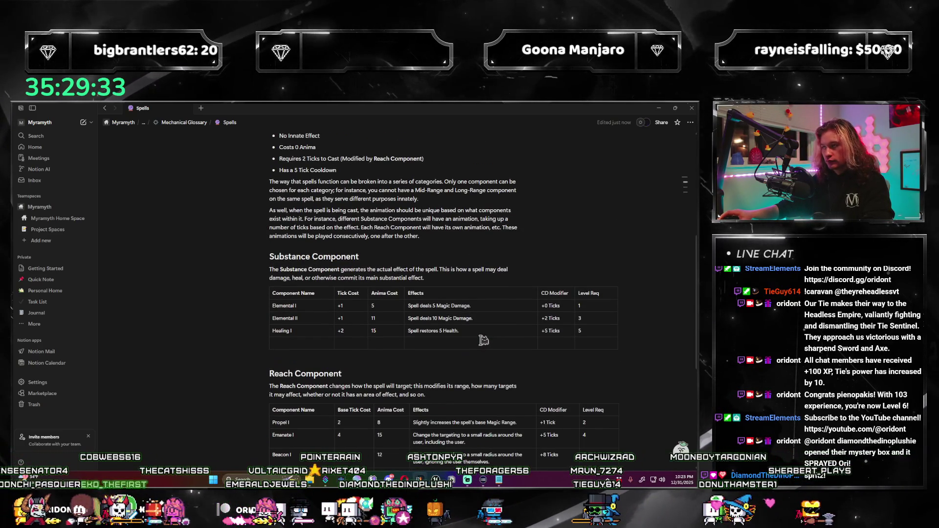
{"action": "scroll", "coordinate": [483, 340], "scroll_direction": "up", "scroll_amount": 2}
{"action": "scroll", "coordinate": [483, 340], "scroll_direction": "down", "scroll_amount": 5}
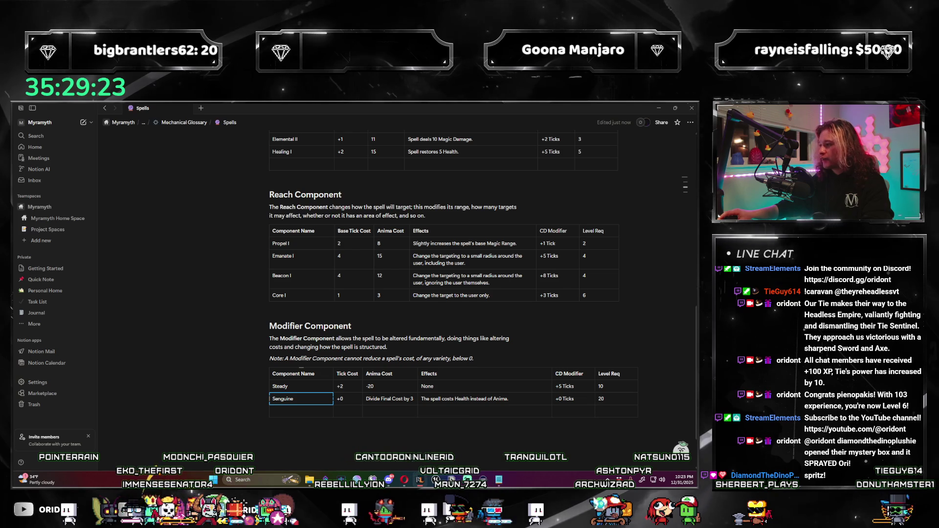
{"action": "scroll", "coordinate": [391, 278], "scroll_direction": "up", "scroll_amount": 4}
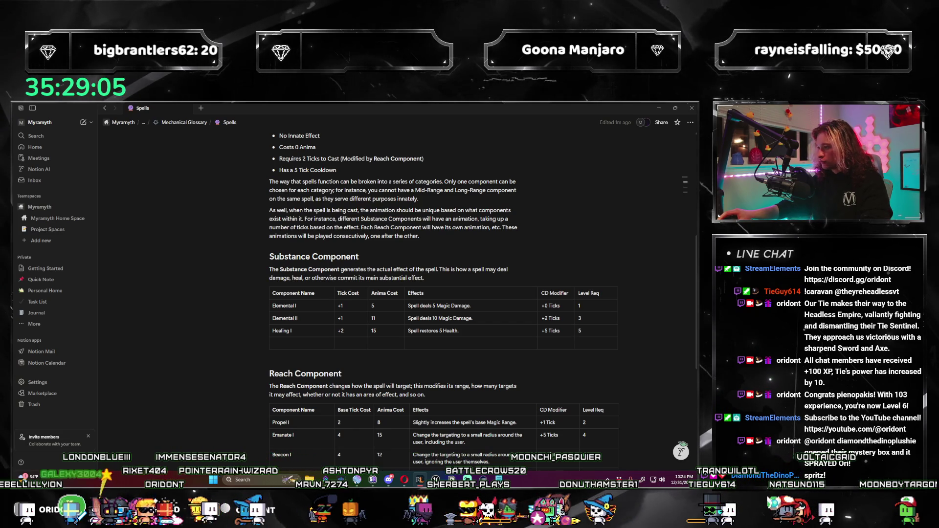
{"action": "scroll", "coordinate": [460, 266], "scroll_direction": "up", "scroll_amount": 10}
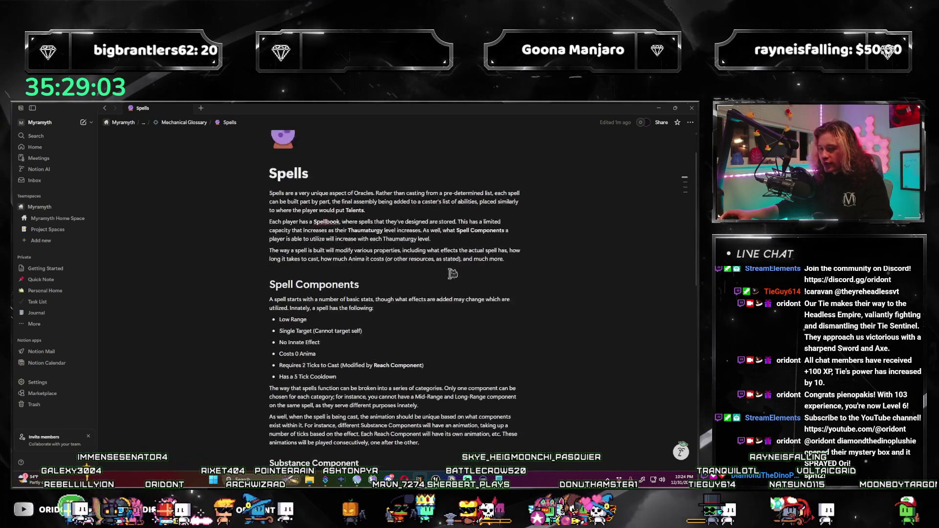
{"action": "scroll", "coordinate": [460, 265], "scroll_direction": "down", "scroll_amount": 15}
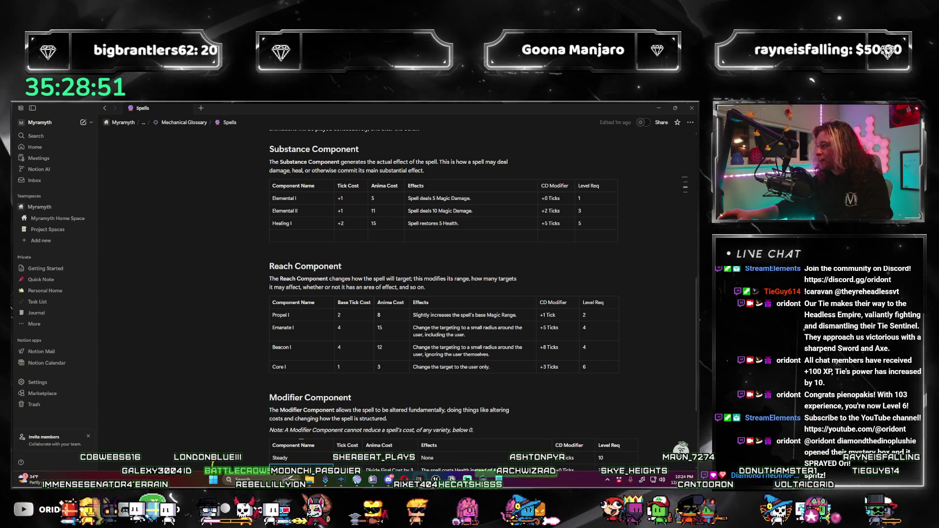
{"action": "scroll", "coordinate": [320, 297], "scroll_direction": "up", "scroll_amount": 3}
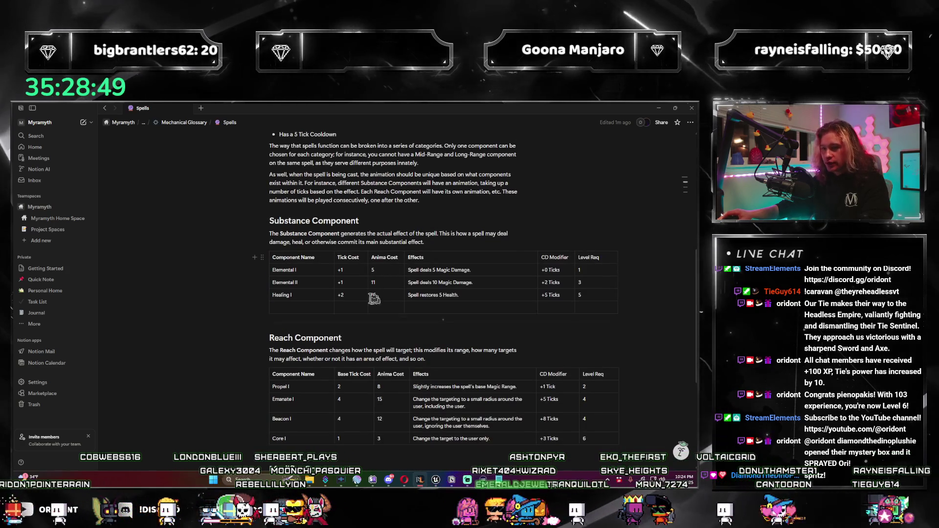
{"action": "left_click_drag", "start_coordinate": [319, 297], "coordinate": [571, 297]}
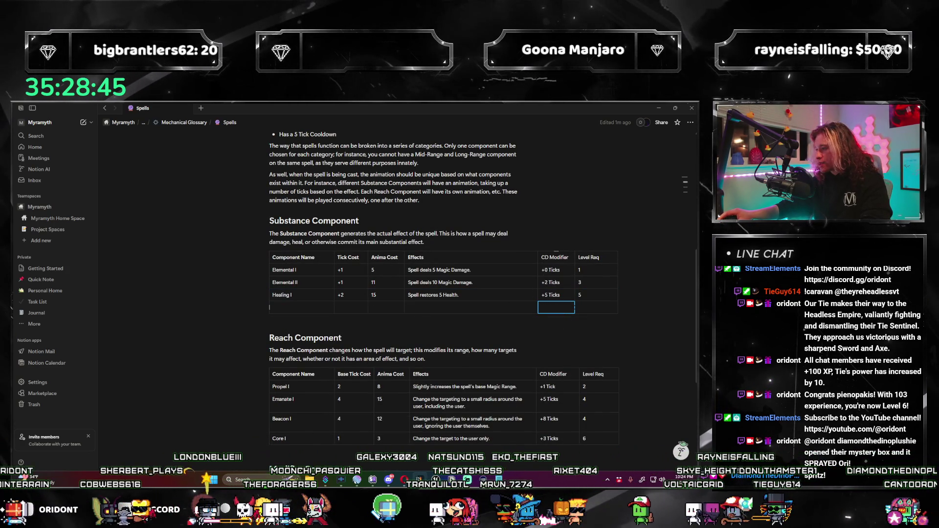
Open the Mechanical Glossary page, then switch to RuneLite and turn the camera left.
{"action": "left_click", "coordinate": [207, 129]}
{"action": "mouse_move", "coordinate": [378, 304]}
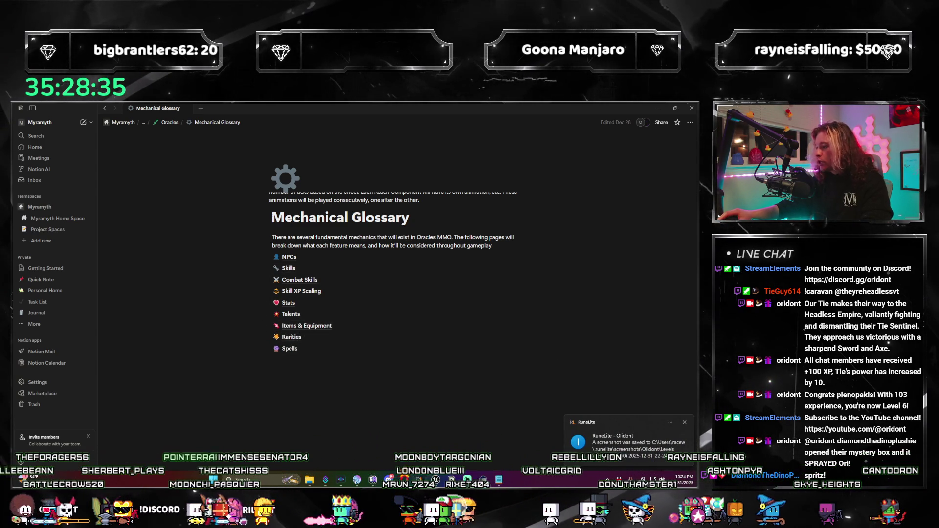
{"action": "key", "text": "alt+Tab"}
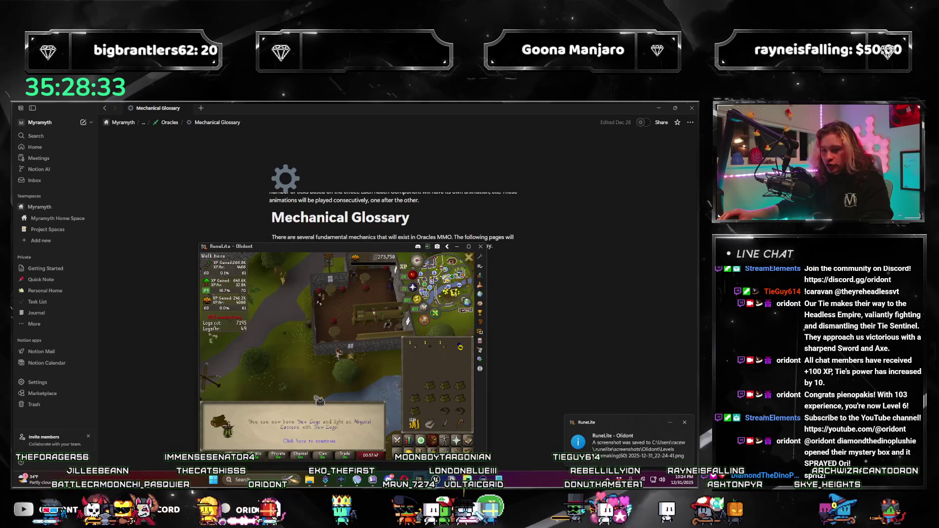
{"action": "key", "text": "Left"}
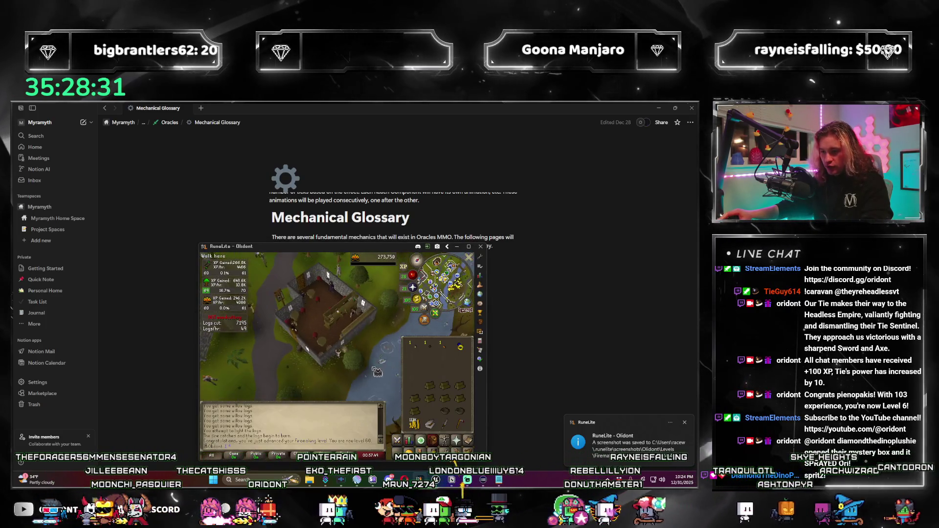
{"action": "key", "text": "Left"}
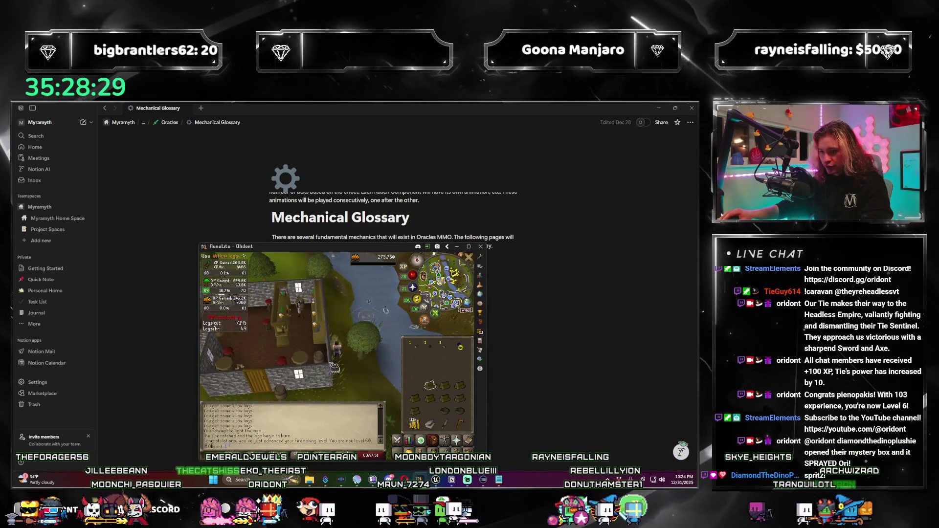
Start burning logs in RuneLite, then go to Notion's parent Oracles page.
{"action": "left_click", "coordinate": [337, 349]}
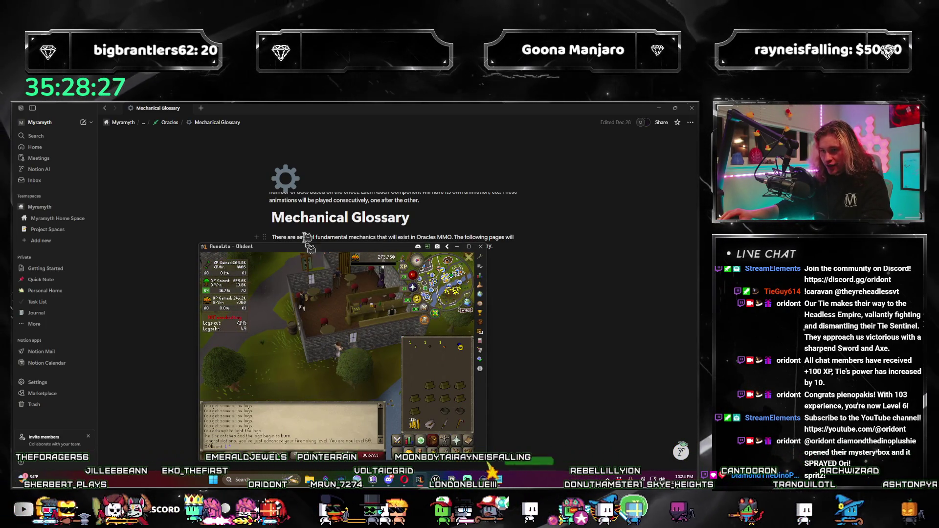
{"action": "key", "text": "alt+Tab"}
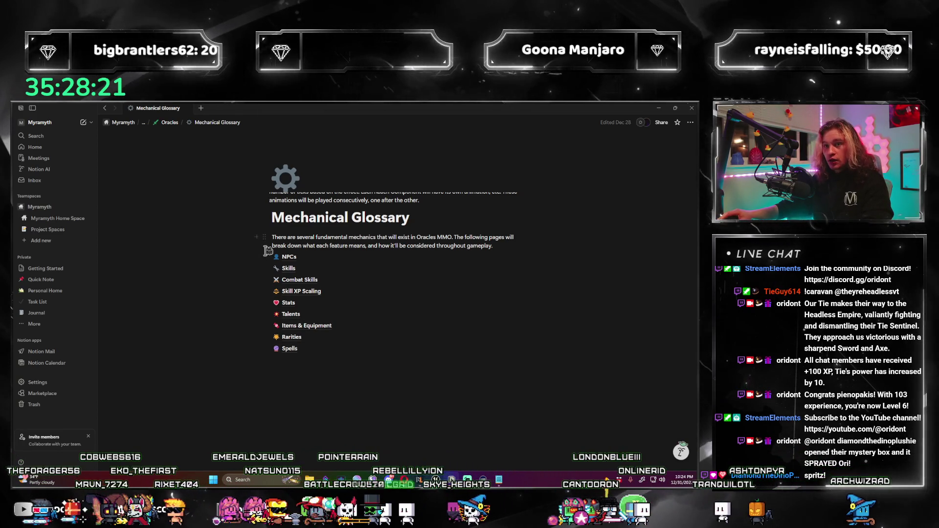
{"action": "left_click", "coordinate": [170, 122]}
{"action": "scroll", "coordinate": [380, 394], "scroll_direction": "down", "scroll_amount": 10}
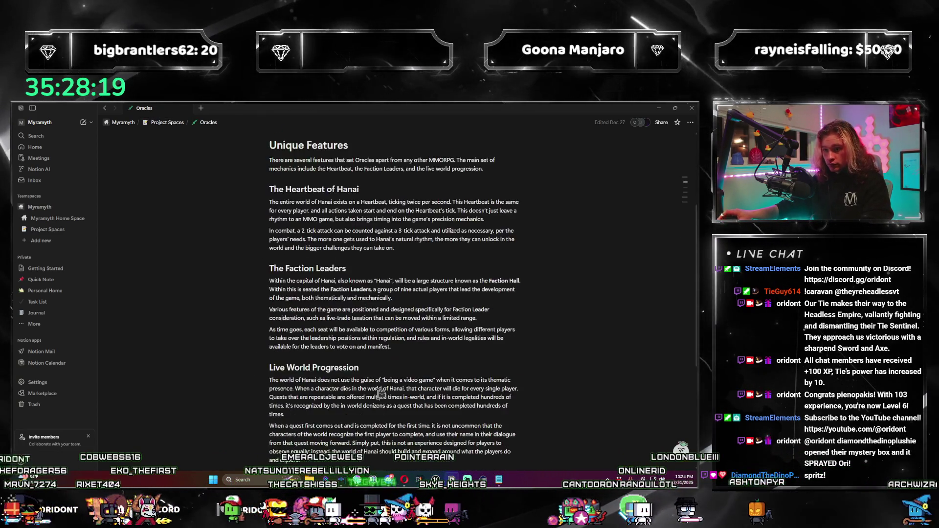
{"action": "left_click", "coordinate": [305, 354]}
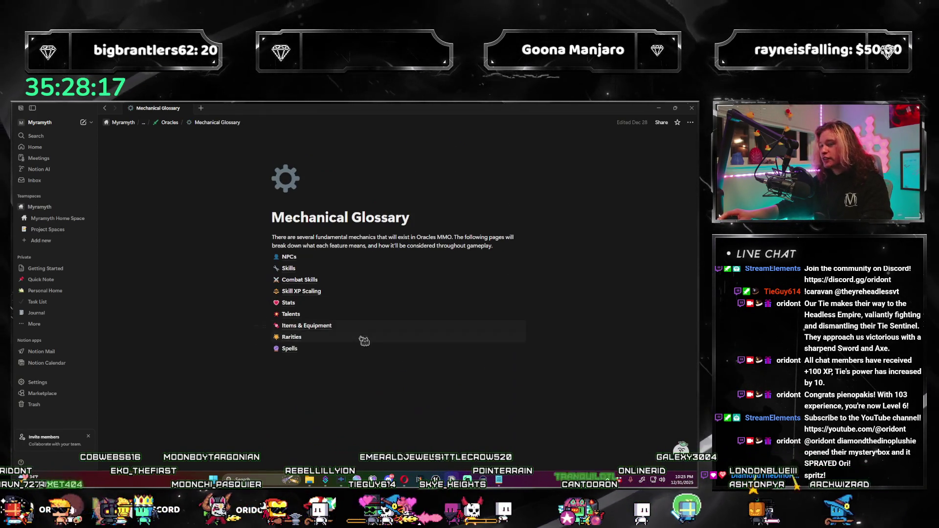
{"action": "left_click", "coordinate": [169, 122]}
{"action": "scroll", "coordinate": [328, 327], "scroll_direction": "down", "scroll_amount": 10}
{"action": "left_click", "coordinate": [325, 317]}
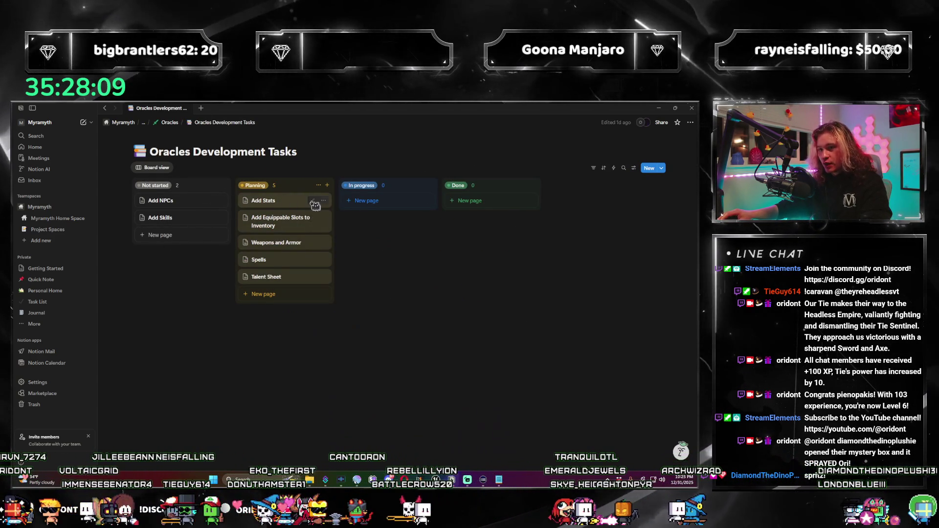
{"action": "key", "text": "ctrl+bracketleft"}
{"action": "scroll", "coordinate": [359, 351], "scroll_direction": "down", "scroll_amount": 10}
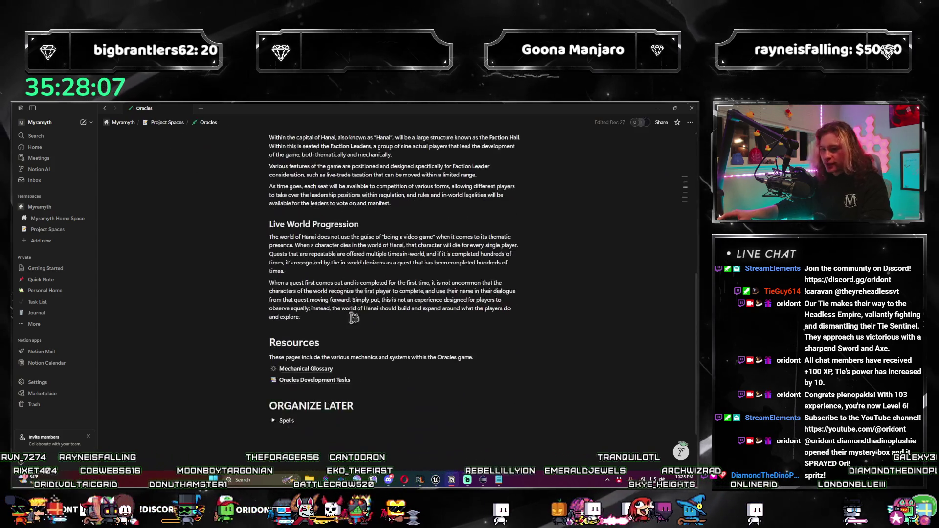
{"action": "left_click", "coordinate": [413, 323]}
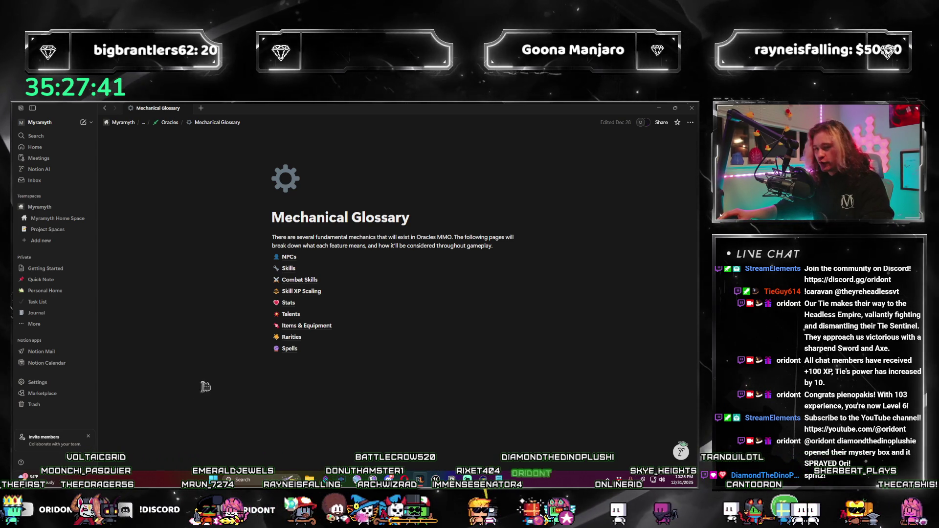
{"action": "key", "text": "alt+Tab"}
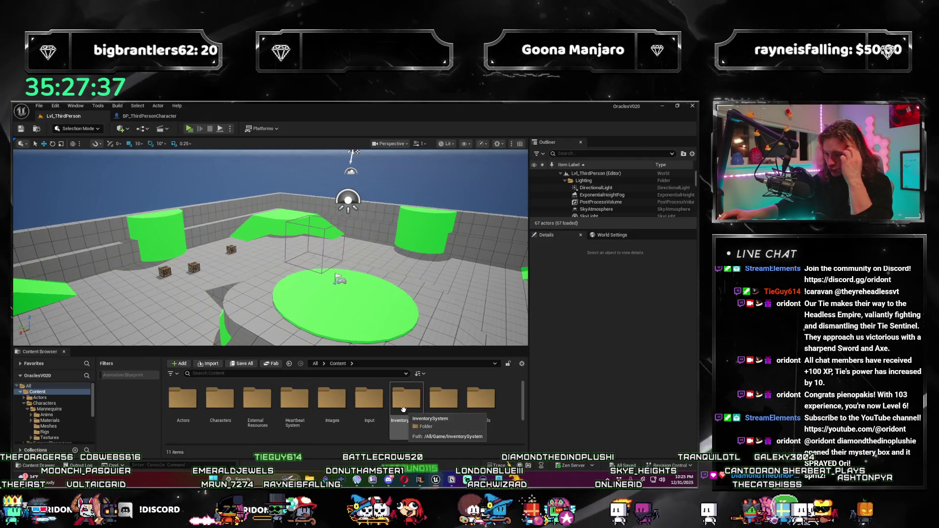
Browse InventorySystem > UI > Widgets in the Content Browser and open WB_MainHUD.
{"action": "left_click", "coordinate": [402, 410]}
{"action": "double_click", "coordinate": [407, 408]}
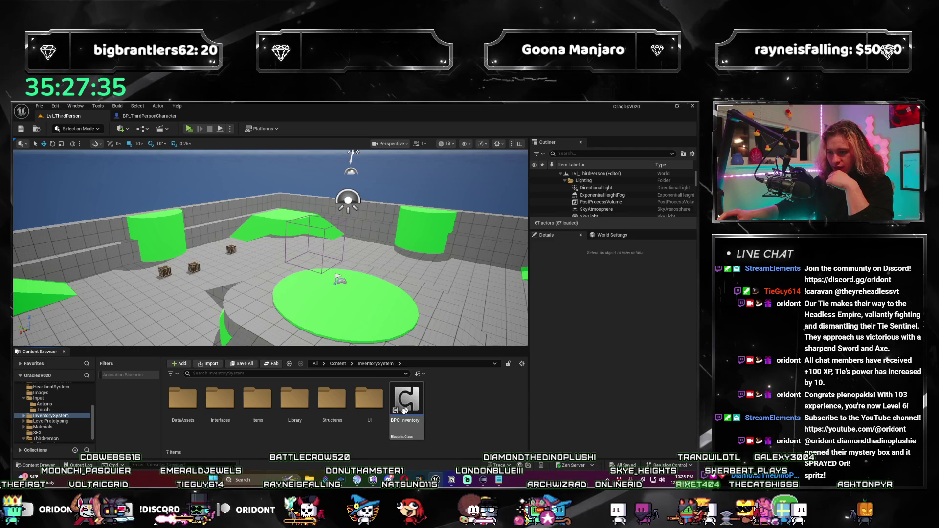
{"action": "double_click", "coordinate": [367, 414]}
{"action": "double_click", "coordinate": [192, 394]}
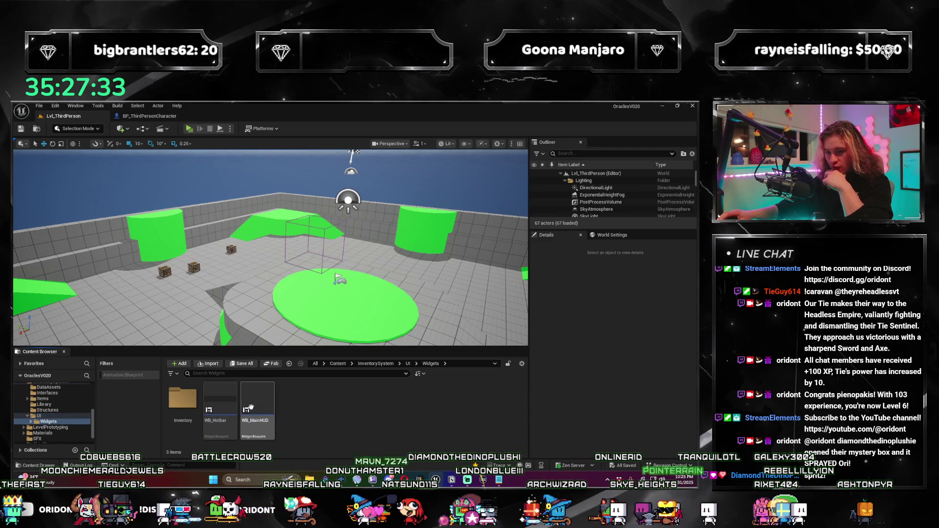
{"action": "double_click", "coordinate": [246, 406]}
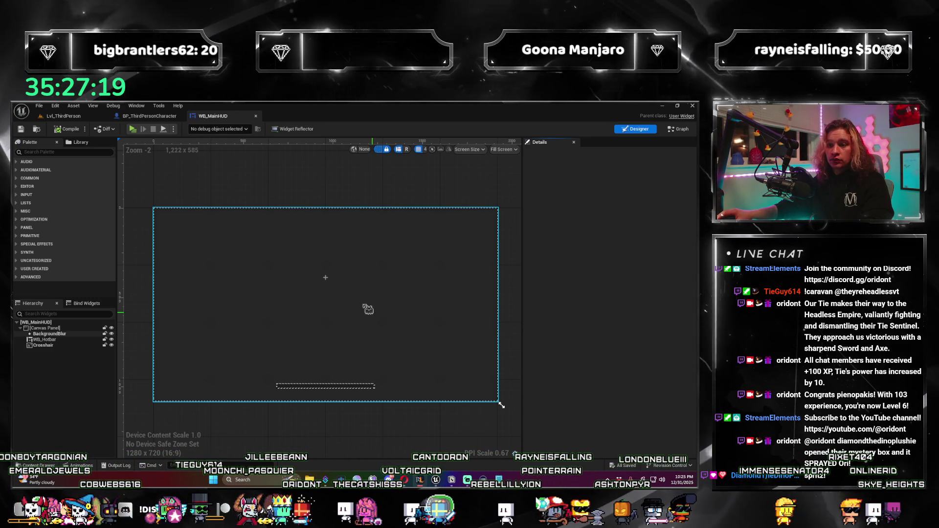
Return to the Lvl_ThirdPerson level view and launch a three-client multiplayer preview.
{"action": "left_click", "coordinate": [64, 116]}
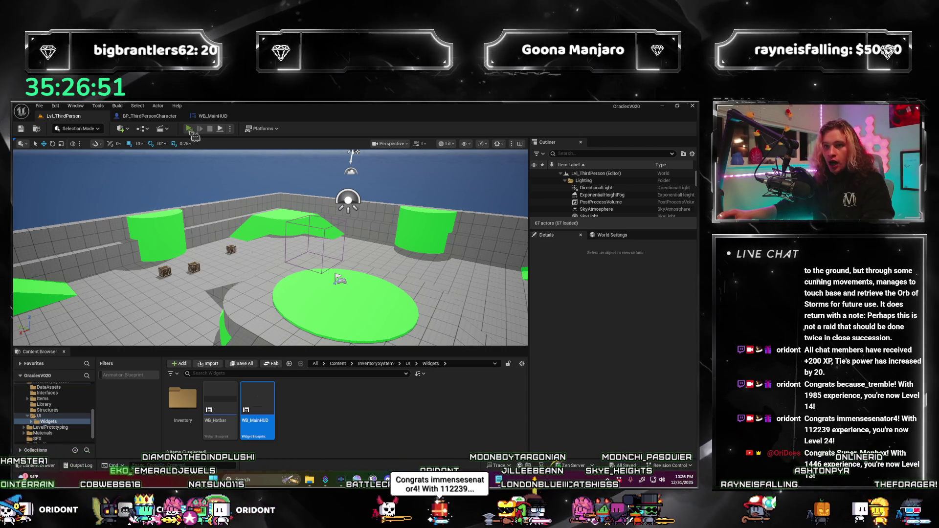
{"action": "left_click", "coordinate": [188, 129]}
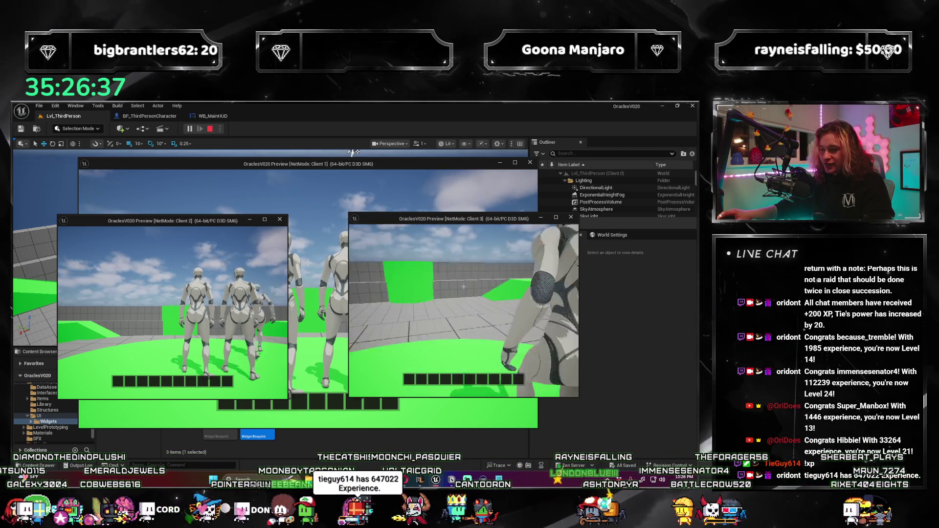
{"action": "key", "text": "w"}
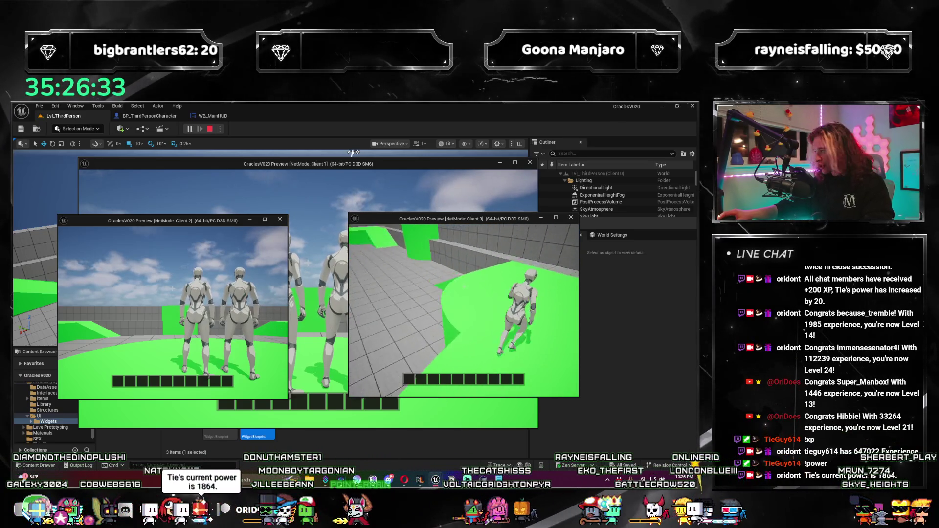
{"action": "key", "text": "w"}
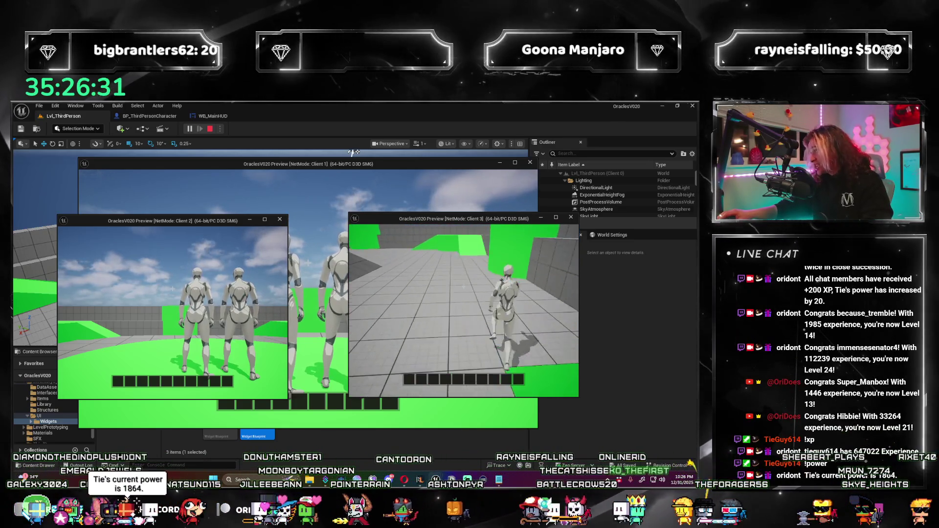
{"action": "key", "text": "i"}
{"action": "key", "text": "i"}
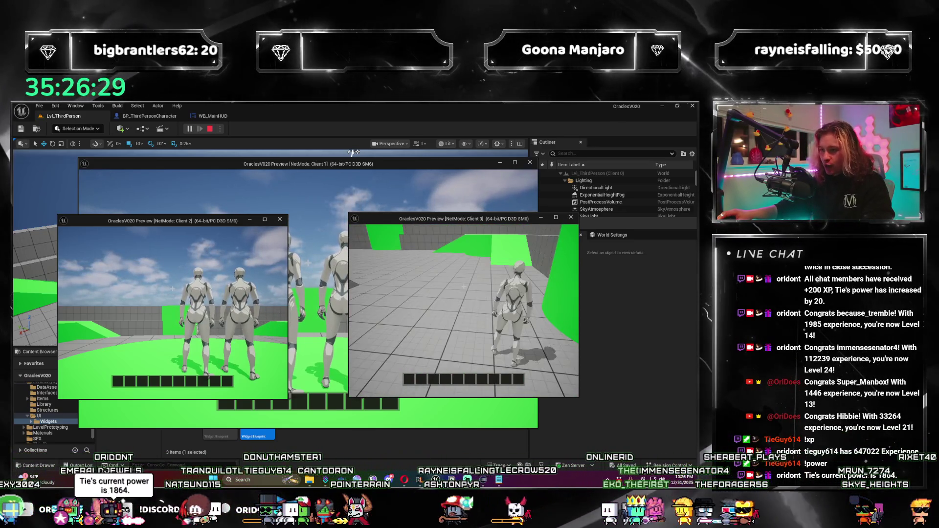
{"action": "key", "text": "w"}
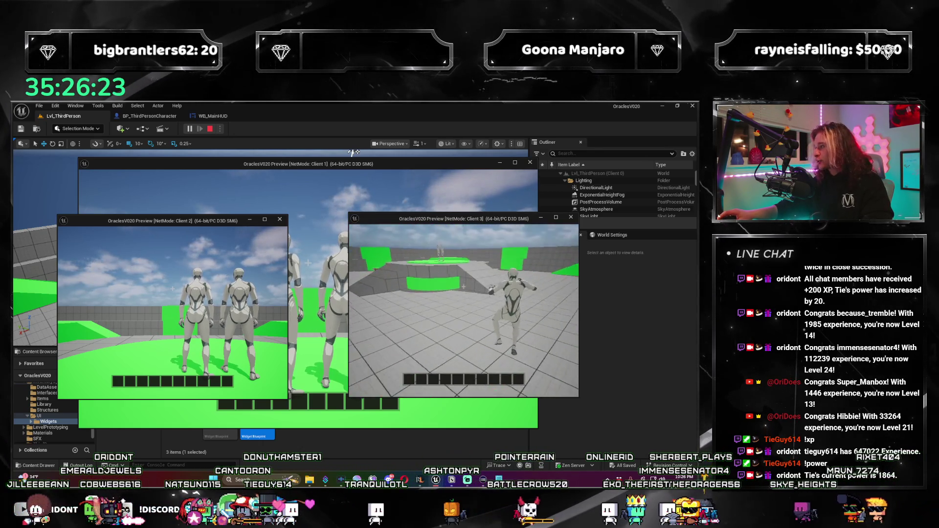
{"action": "key", "text": "w"}
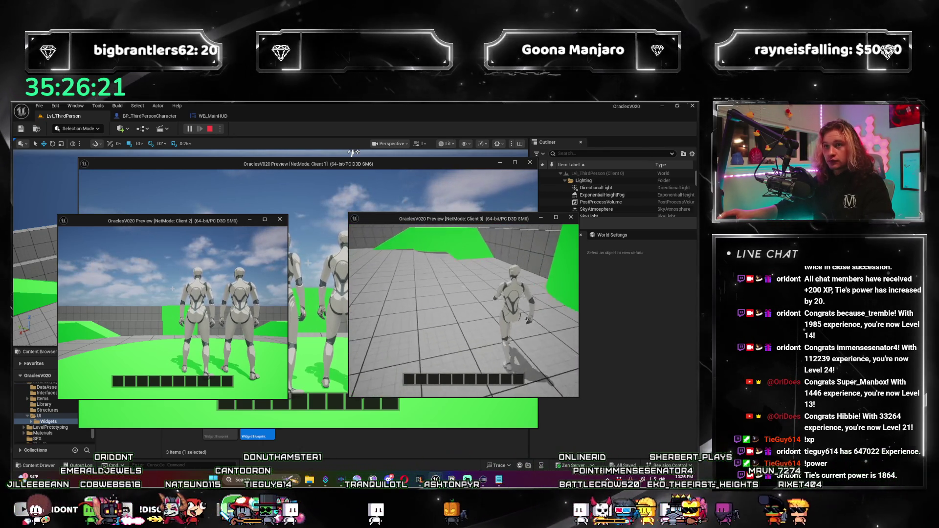
{"action": "key", "text": "w"}
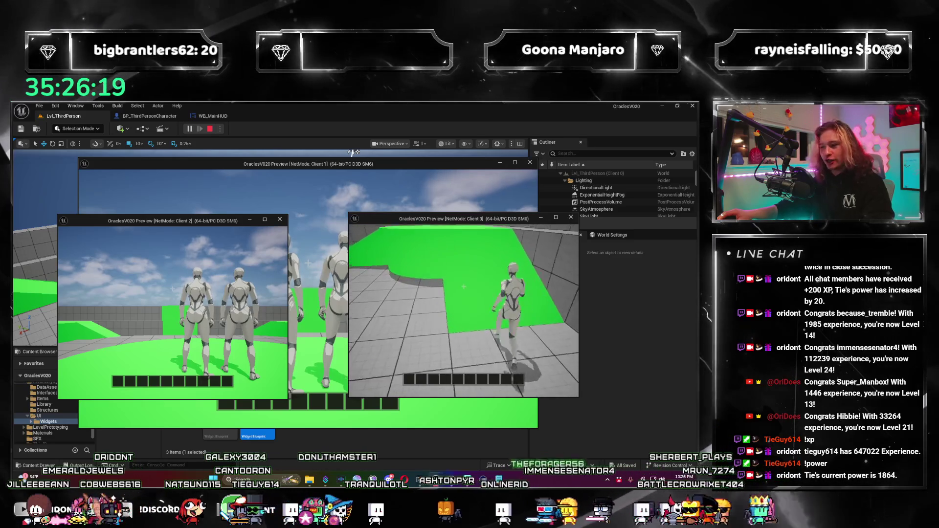
{"action": "key", "text": "w"}
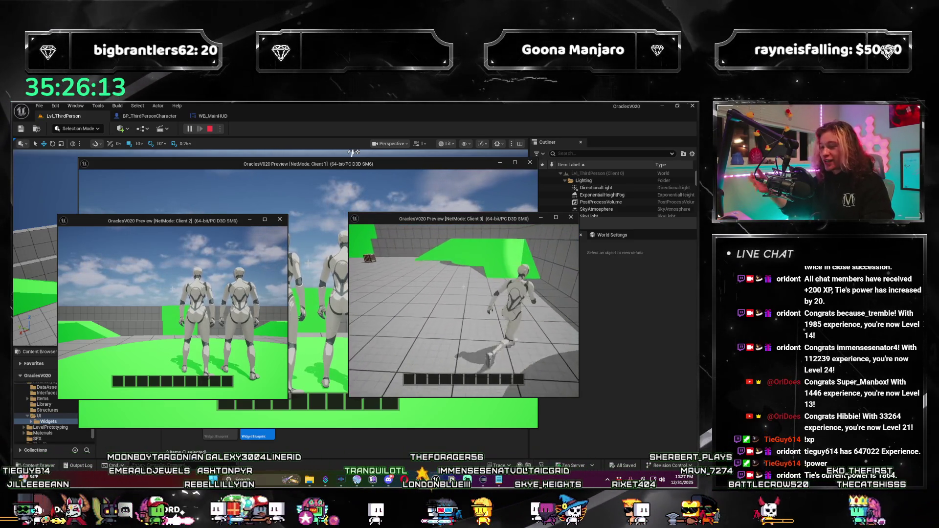
{"action": "key", "text": "w"}
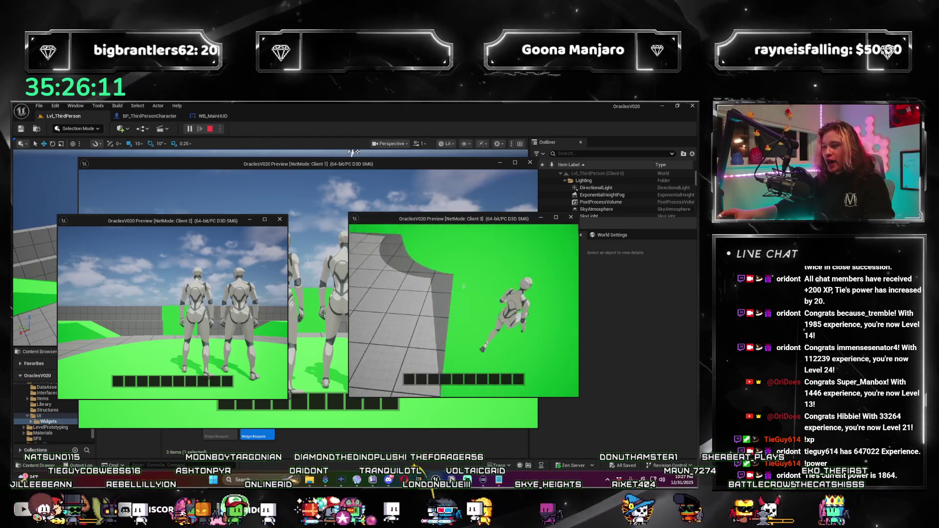
{"action": "key", "text": "w"}
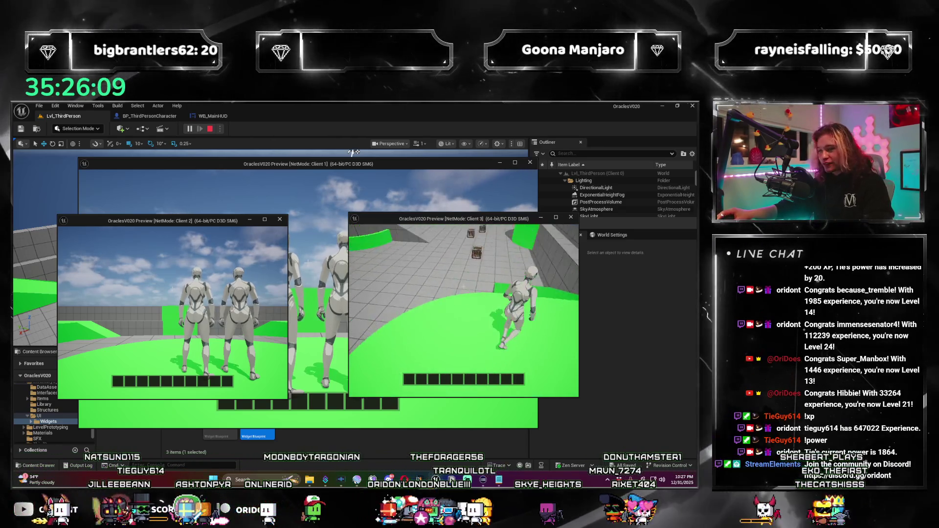
{"action": "key", "text": "w"}
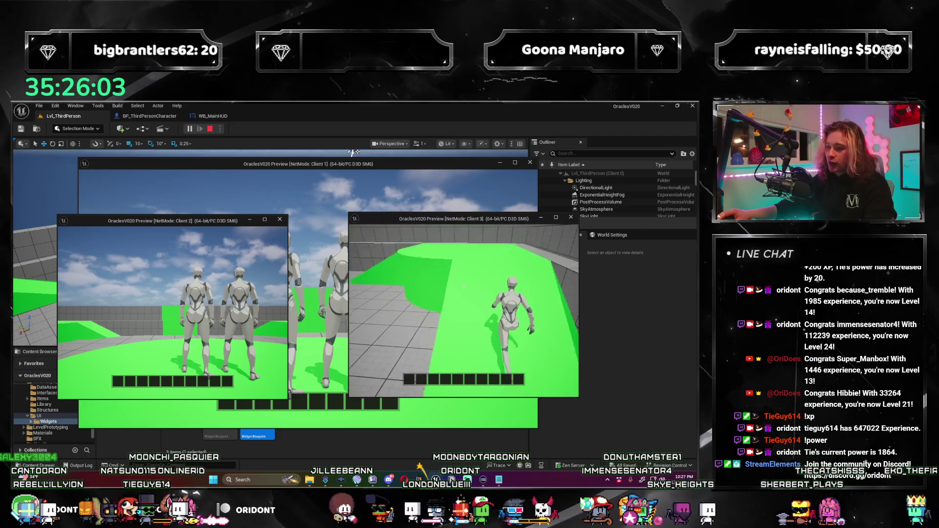
{"action": "key", "text": "w"}
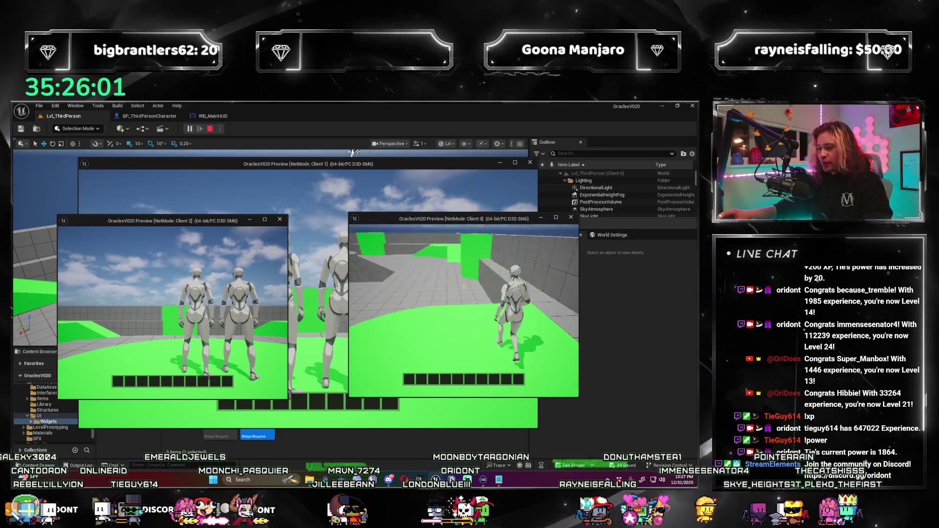
{"action": "key", "text": "w"}
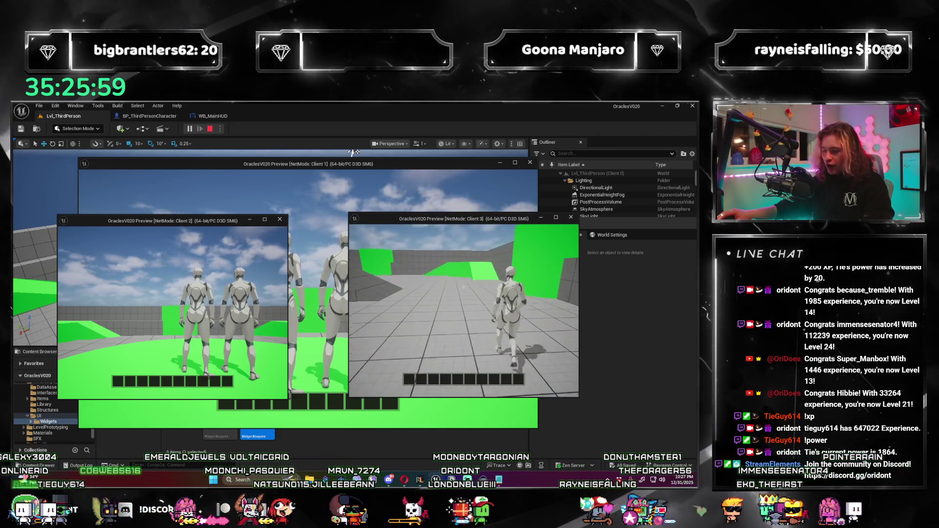
{"action": "key", "text": "w"}
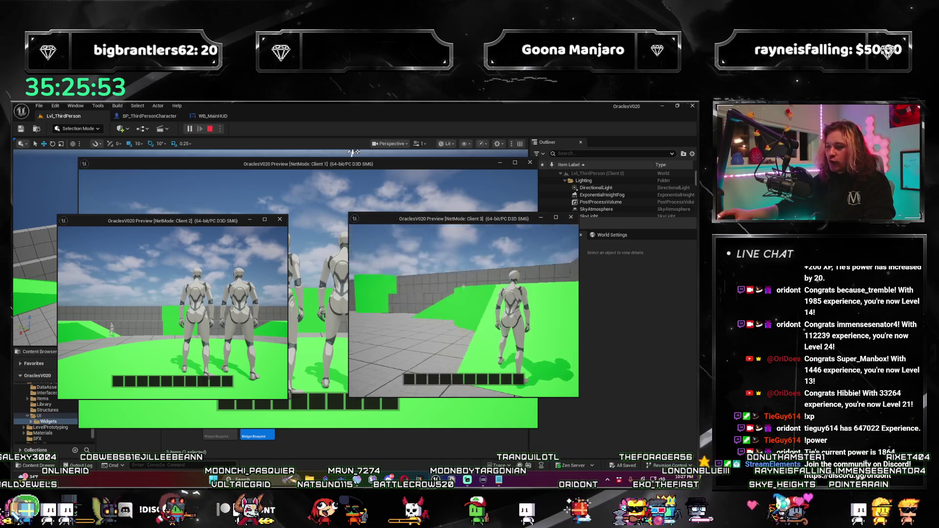
{"action": "key", "text": "w"}
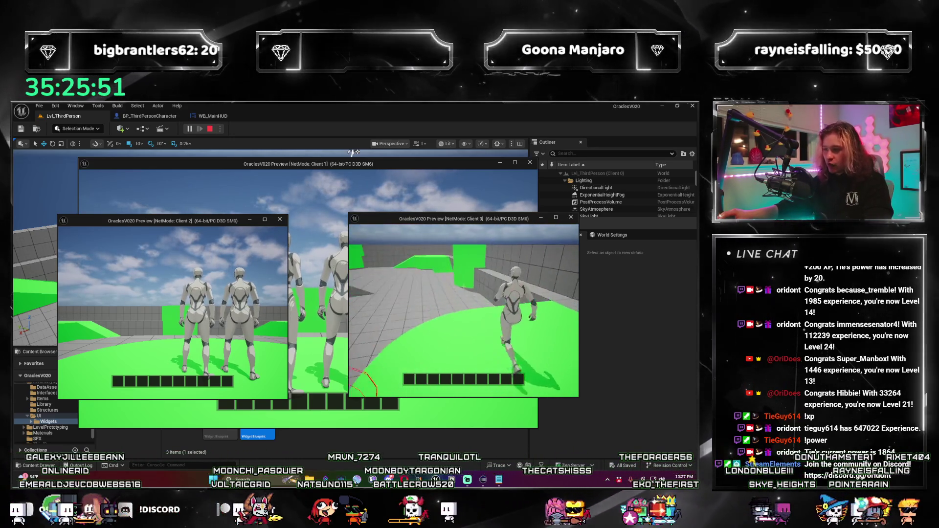
{"action": "key", "text": "w"}
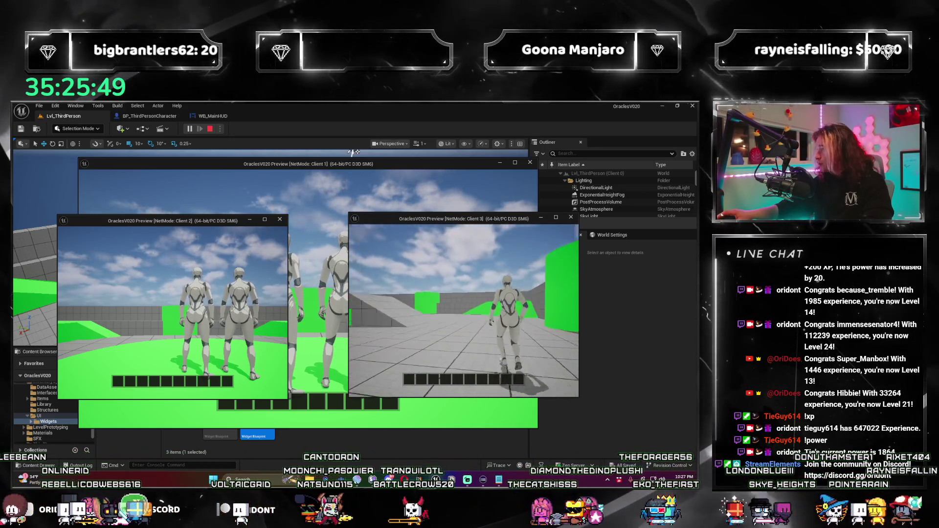
{"action": "key", "text": "w"}
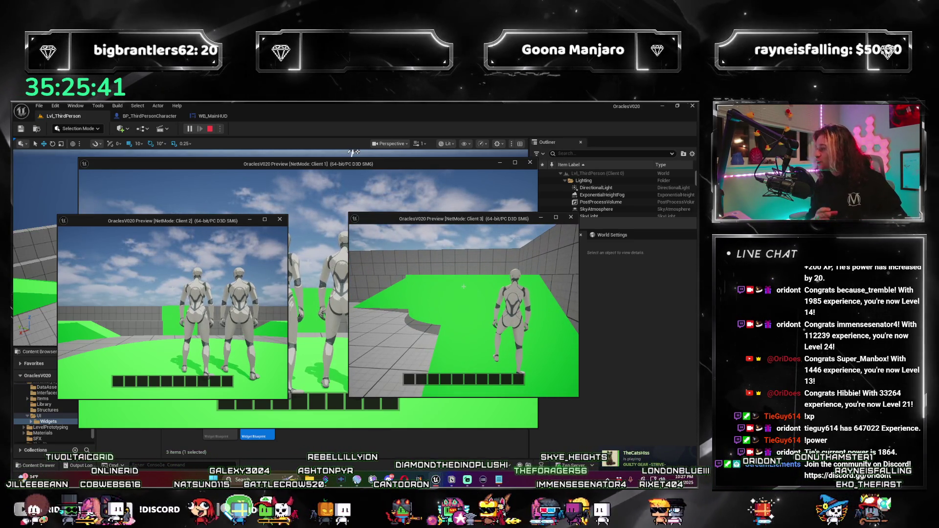
In Client 3, toggle the inventory panel, run and jump forward, then pick up a crate.
{"action": "key", "text": "i"}
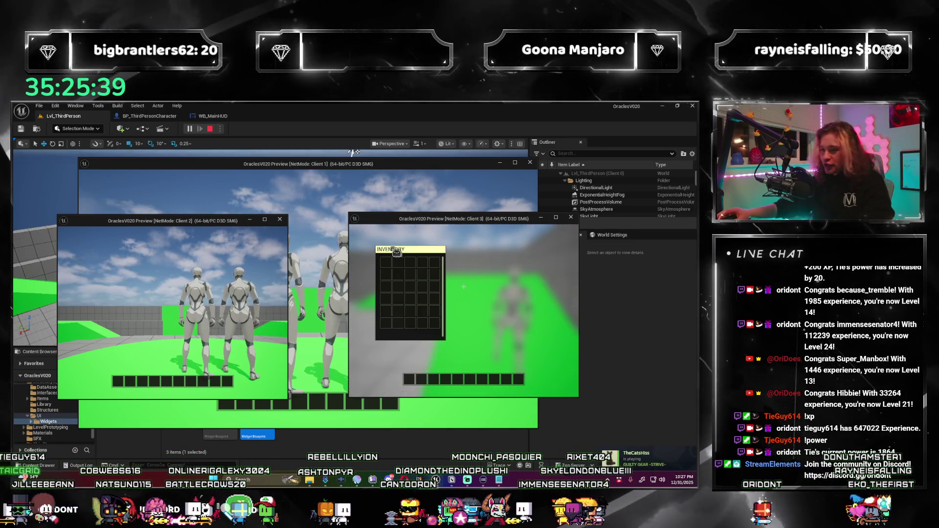
{"action": "key", "text": "i"}
{"action": "key", "text": "w"}
{"action": "key", "text": "w"}
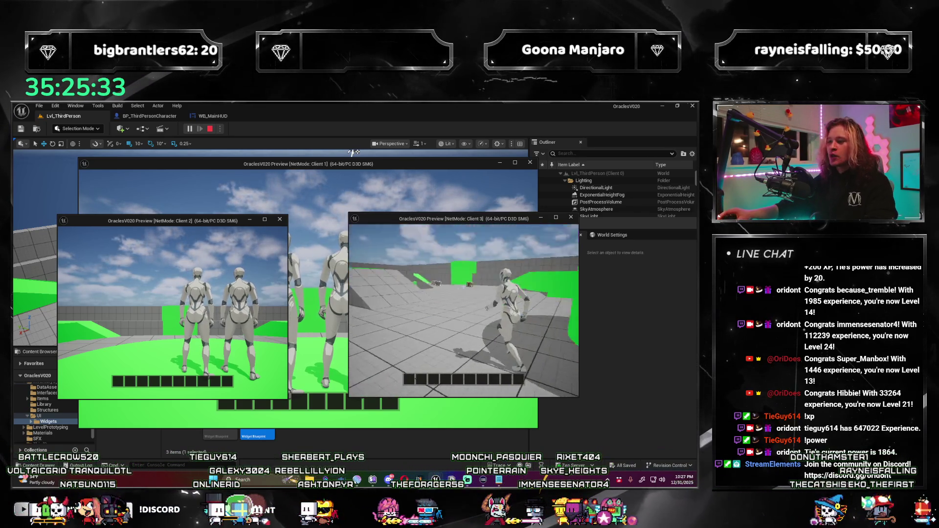
{"action": "key", "text": "w"}
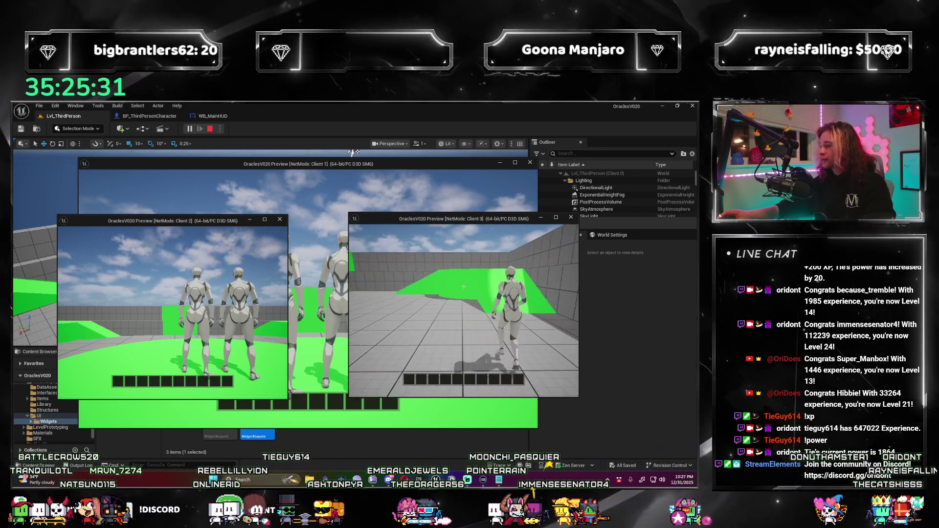
{"action": "key", "text": "w"}
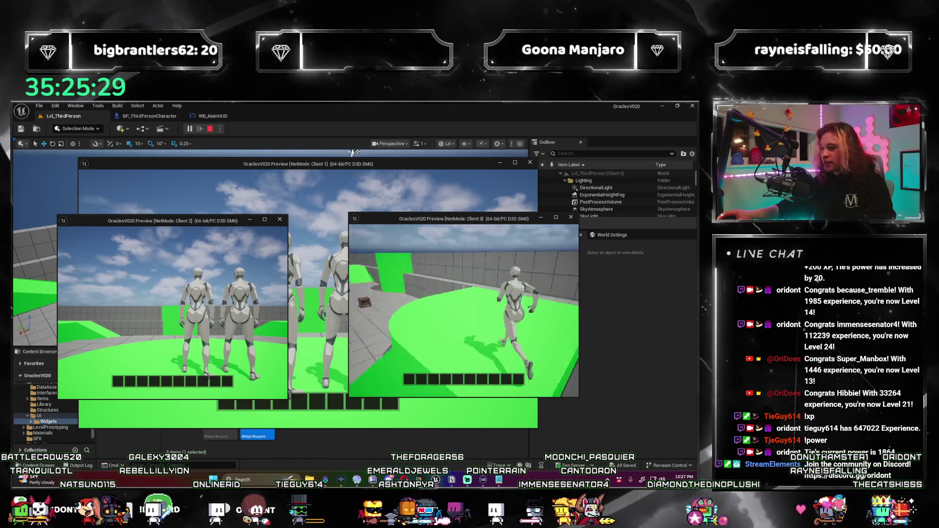
{"action": "key", "text": "space"}
{"action": "key", "text": "e"}
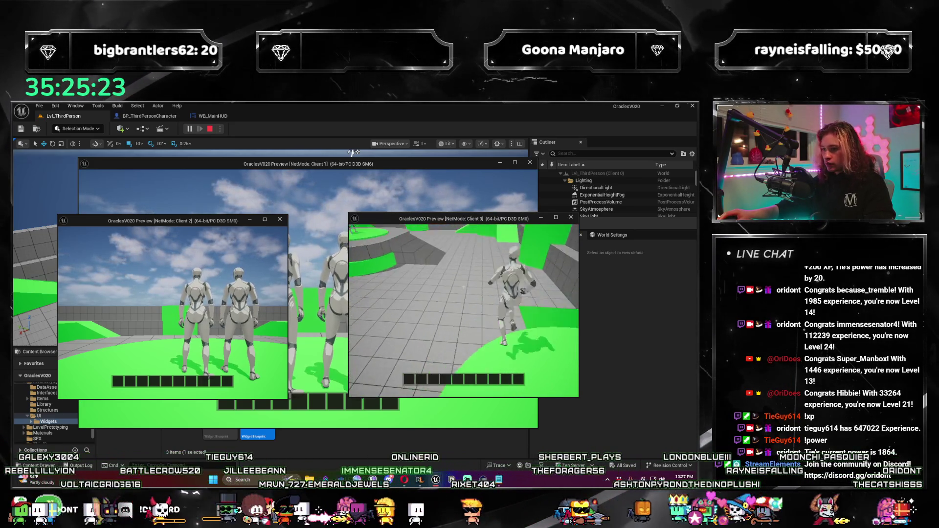
Run Client 3's character across the floor toward the green blocks, then end the play session.
{"action": "key", "text": "w"}
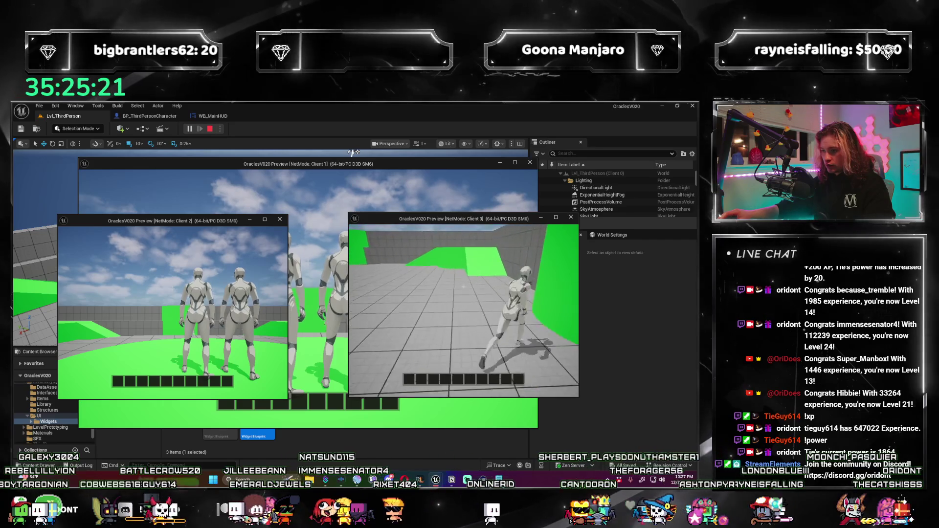
{"action": "key", "text": "w"}
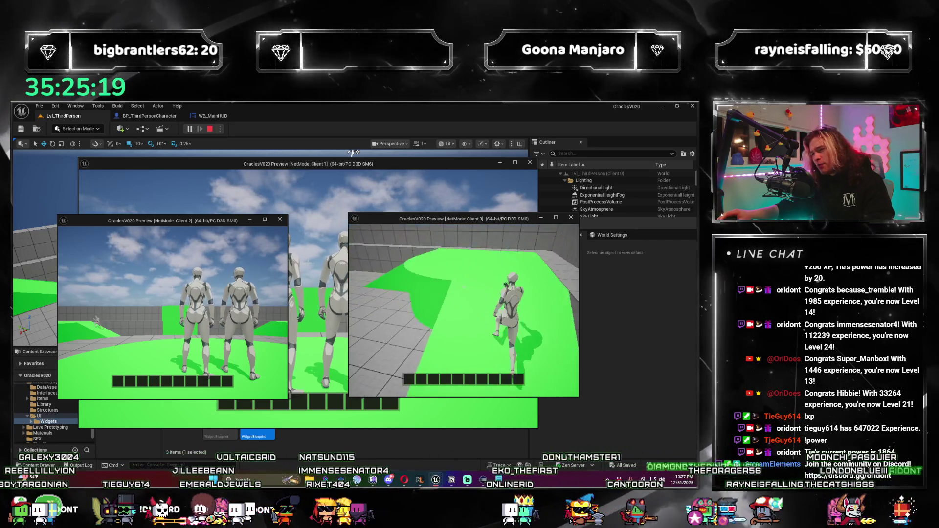
{"action": "key", "text": "w"}
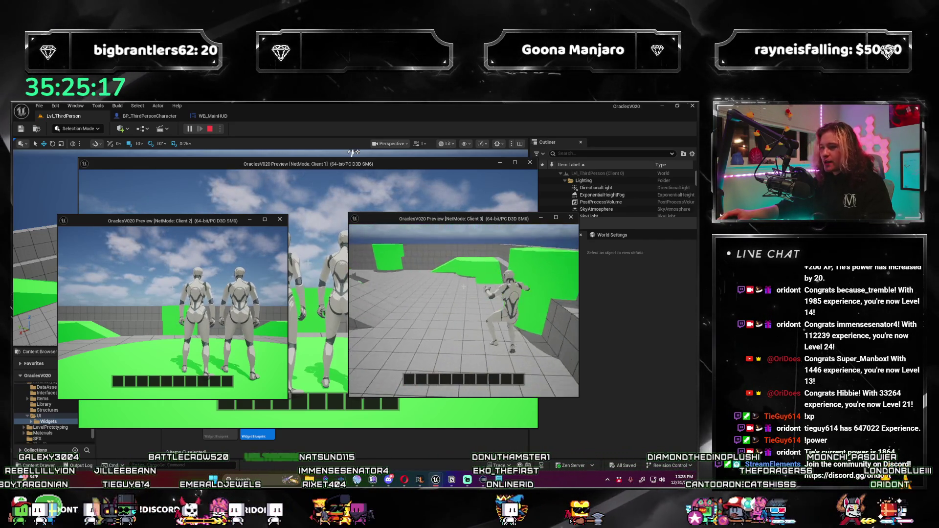
{"action": "key", "text": "w"}
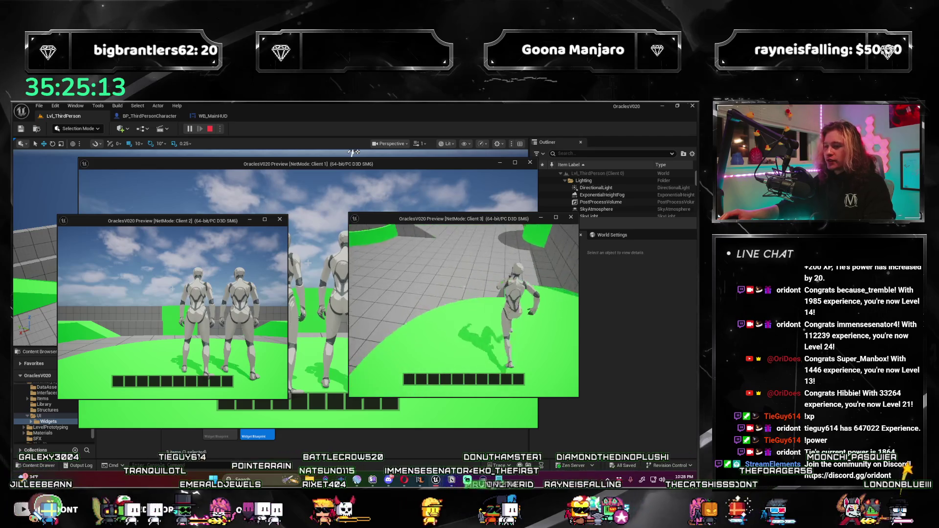
{"action": "key", "text": "w"}
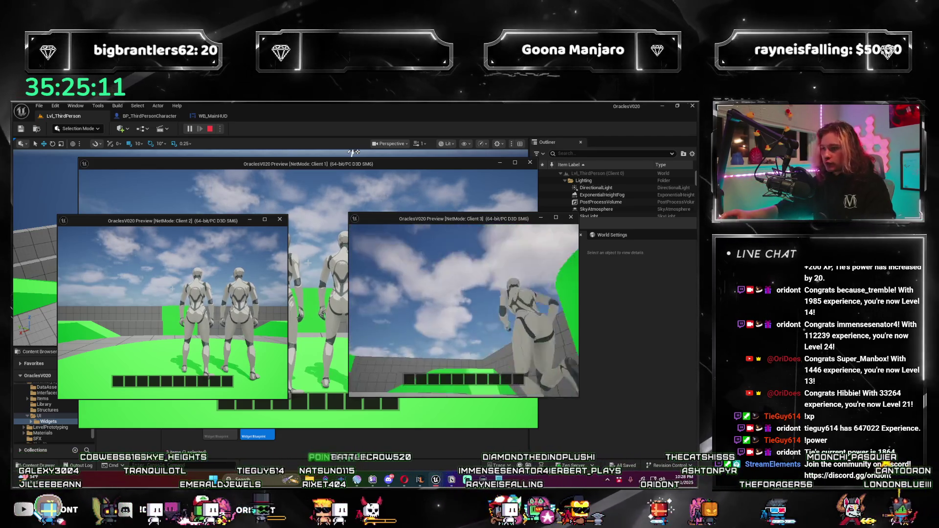
{"action": "key", "text": "w"}
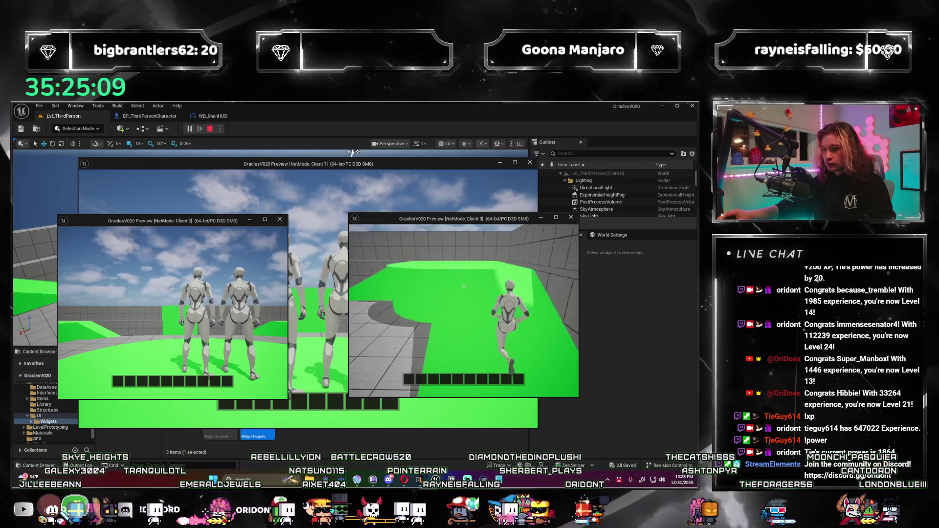
{"action": "key", "text": "Escape"}
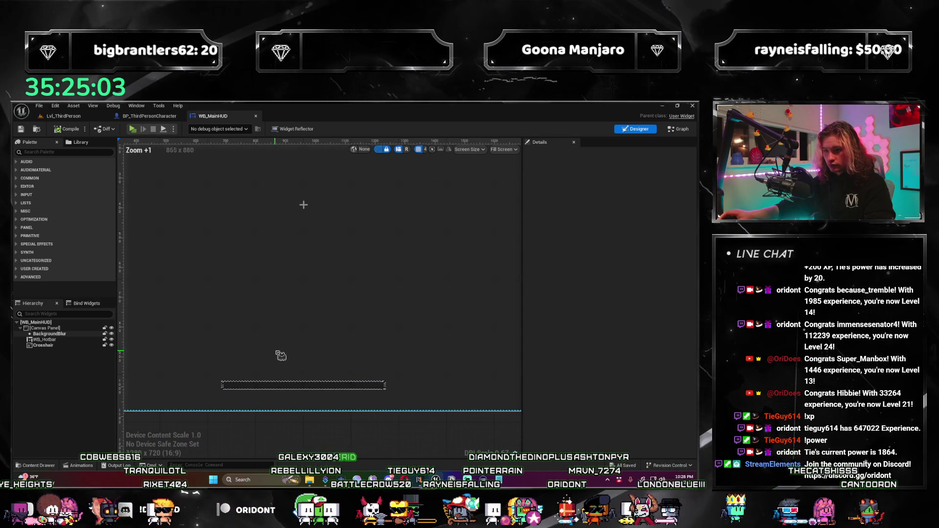
{"action": "left_click", "coordinate": [63, 116]}
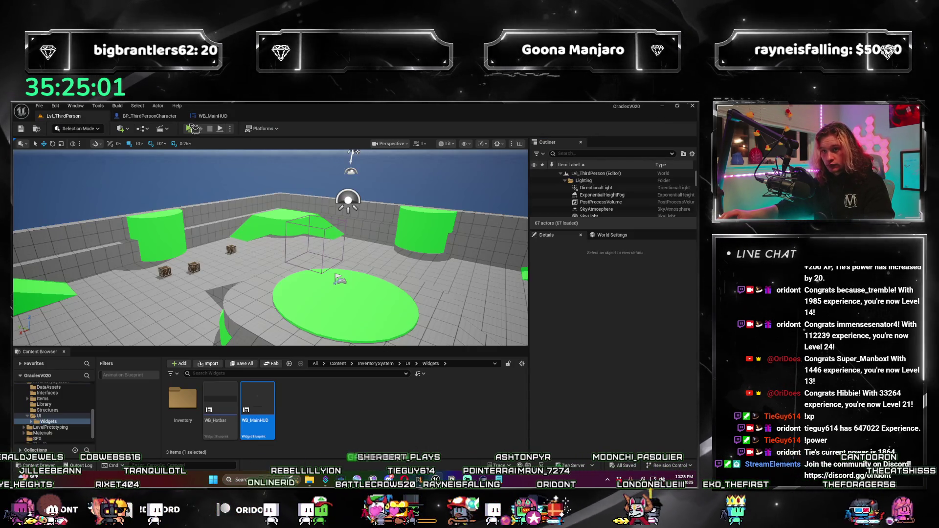
{"action": "left_click", "coordinate": [193, 129]}
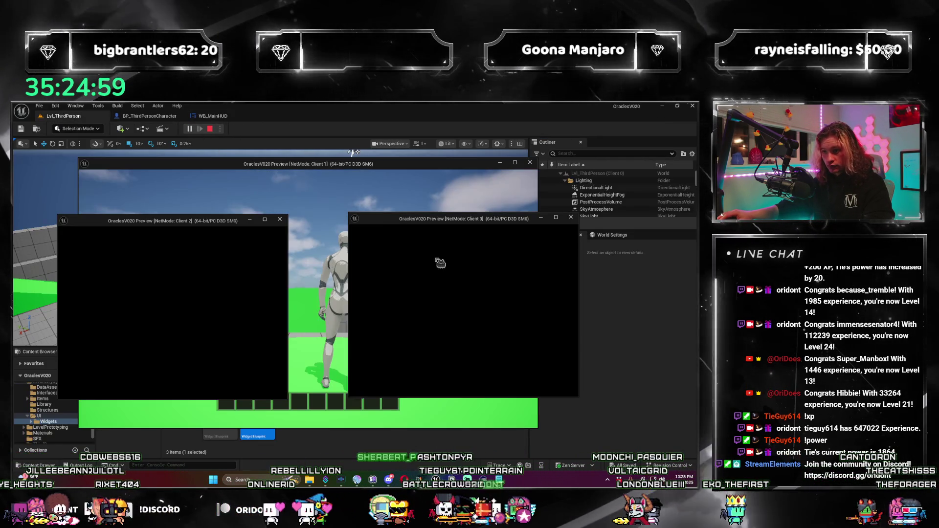
{"action": "key", "text": "w"}
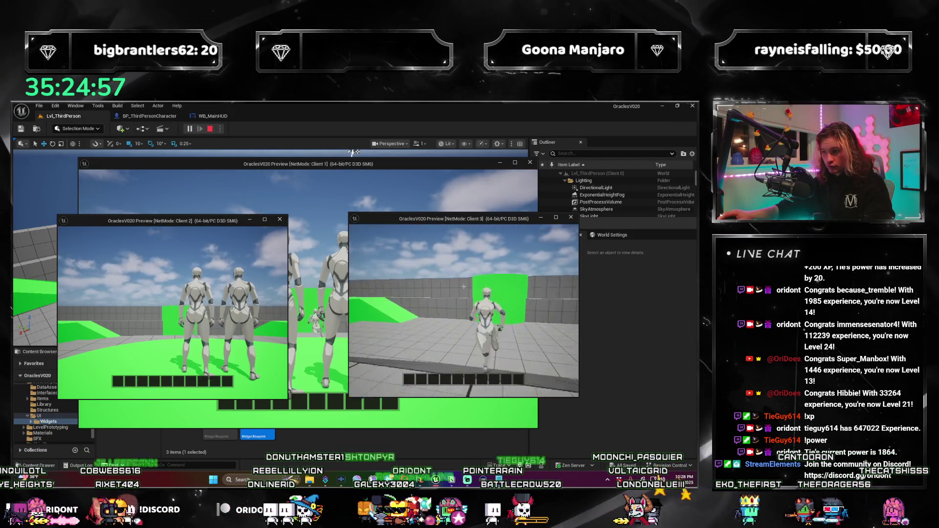
{"action": "key", "text": "w"}
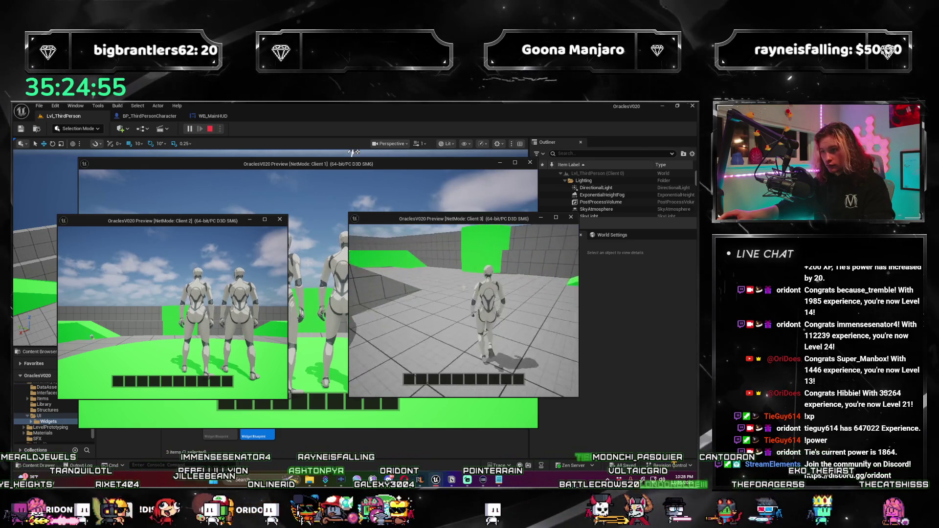
{"action": "key", "text": "Escape"}
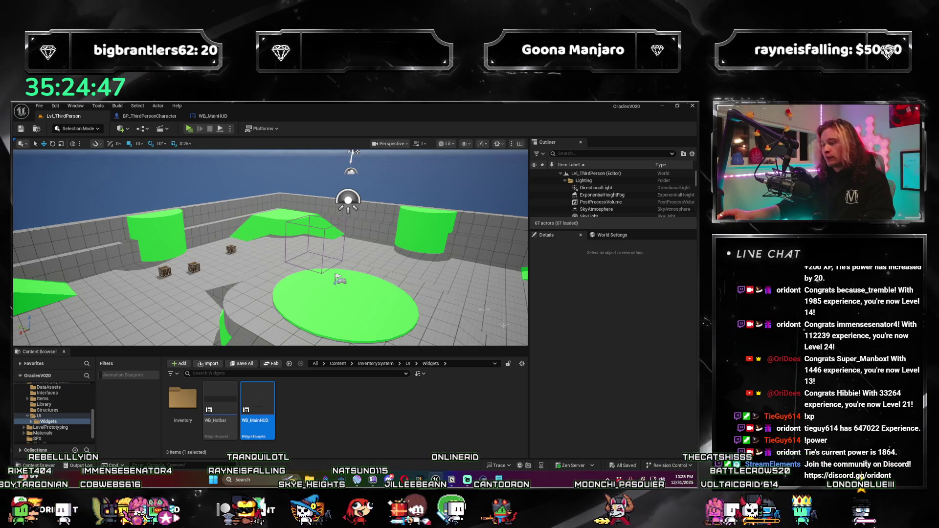
{"action": "left_click", "coordinate": [211, 117]}
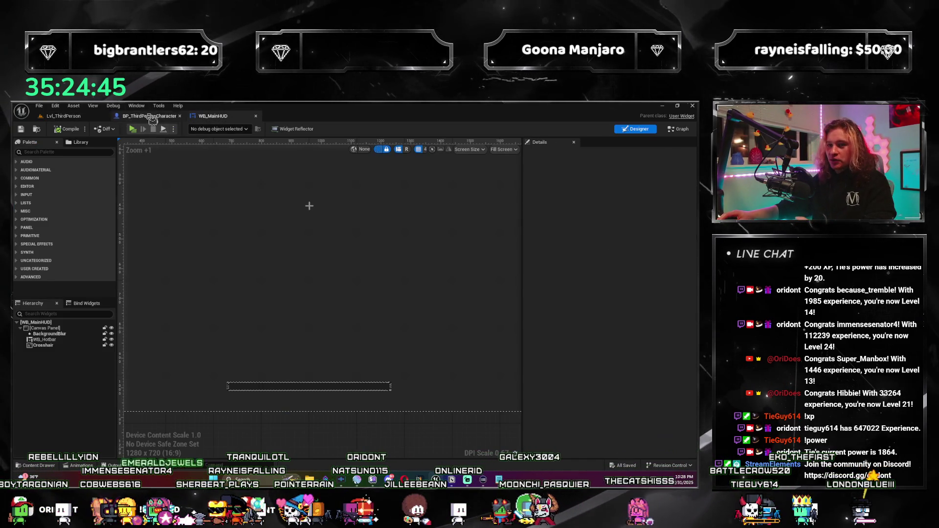
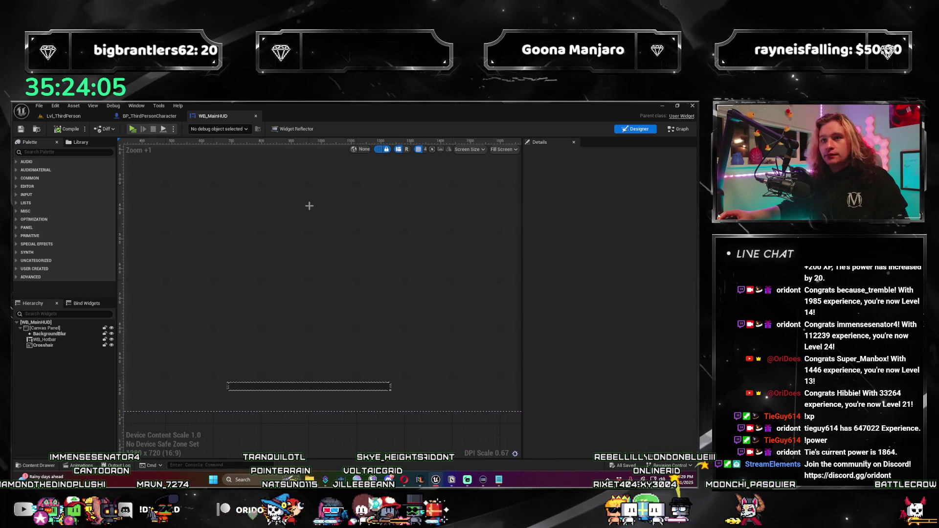
Drop a Horizontal Box from the Palette into WB_MainHUD's Canvas Panel, above WB_Hotbar.
{"action": "left_click", "coordinate": [153, 117]}
{"action": "left_click", "coordinate": [220, 117]}
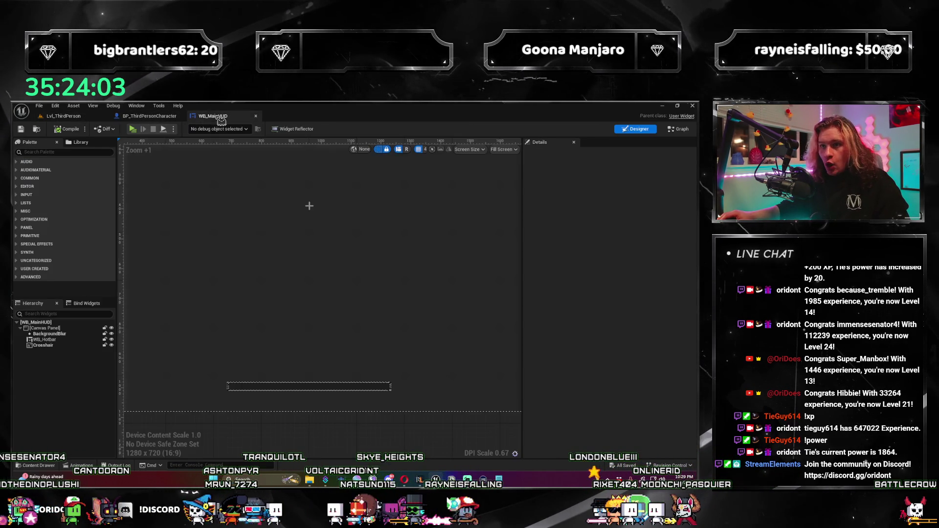
{"action": "scroll", "coordinate": [269, 295], "scroll_direction": "up", "scroll_amount": 2}
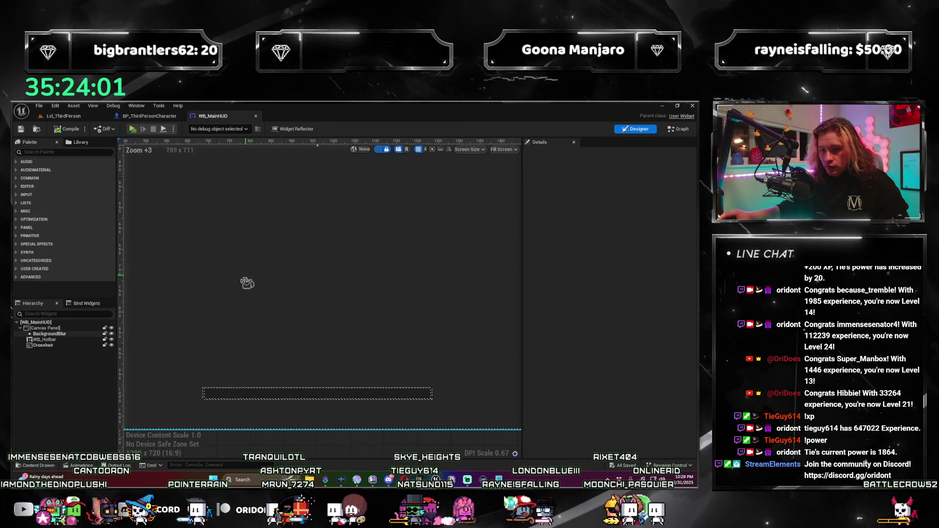
{"action": "left_click", "coordinate": [55, 340]}
{"action": "type", "text": "HOR"}
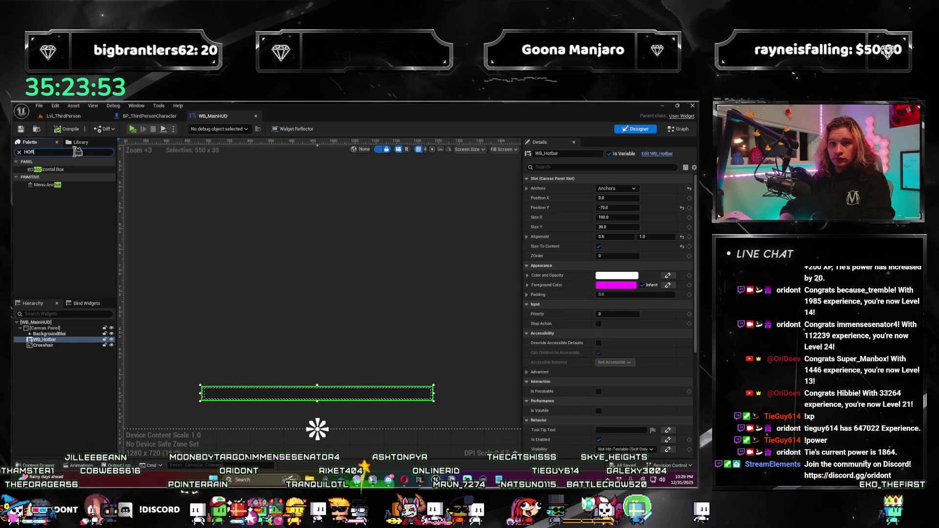
{"action": "mouse_move", "coordinate": [61, 334]}
{"action": "left_mouse_down"}
{"action": "mouse_move", "coordinate": [64, 344]}
{"action": "mouse_move", "coordinate": [75, 340]}
{"action": "left_mouse_up"}
{"action": "left_click", "coordinate": [73, 339]}
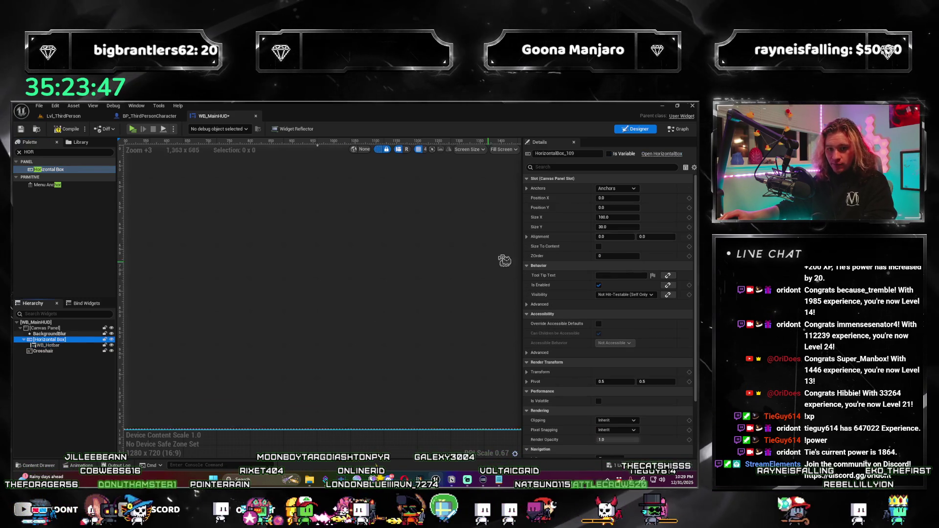
{"action": "scroll", "coordinate": [386, 251], "scroll_direction": "down", "scroll_amount": 8}
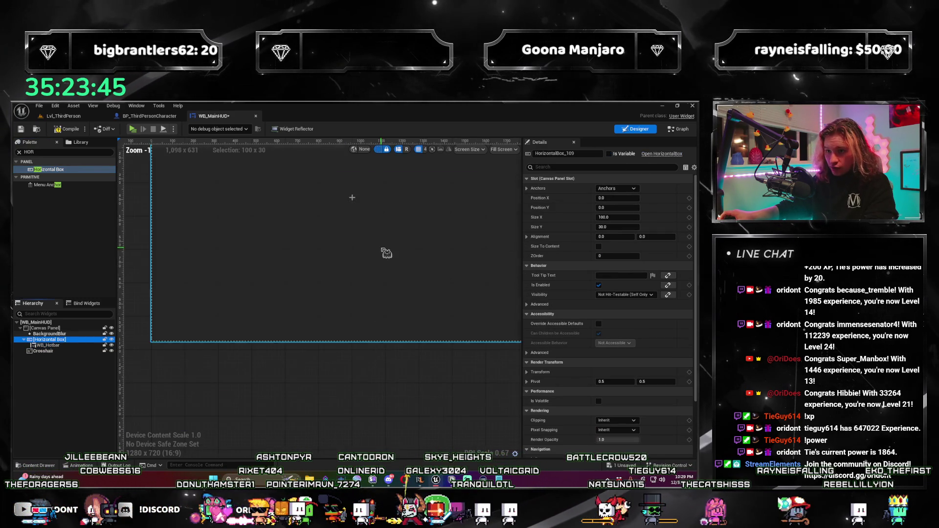
{"action": "left_click", "coordinate": [54, 345]}
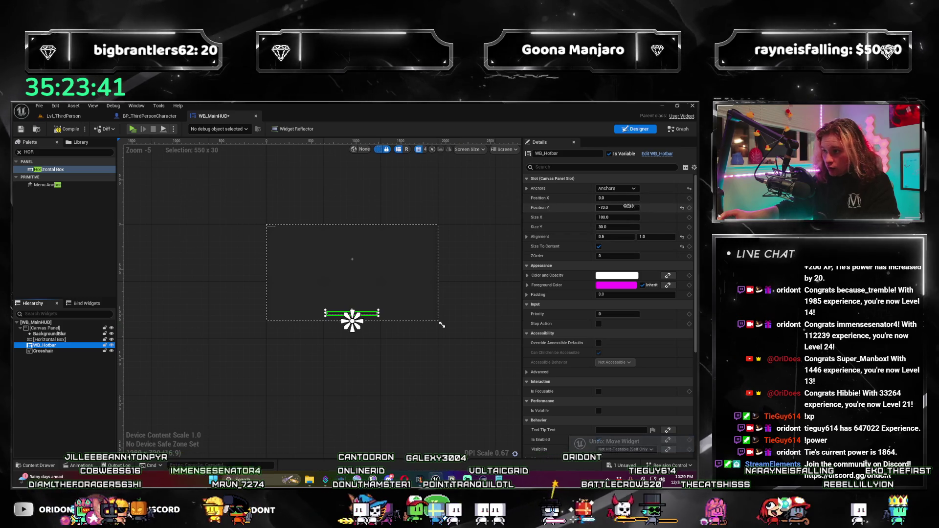
{"action": "scroll", "coordinate": [384, 293], "scroll_direction": "up", "scroll_amount": 6}
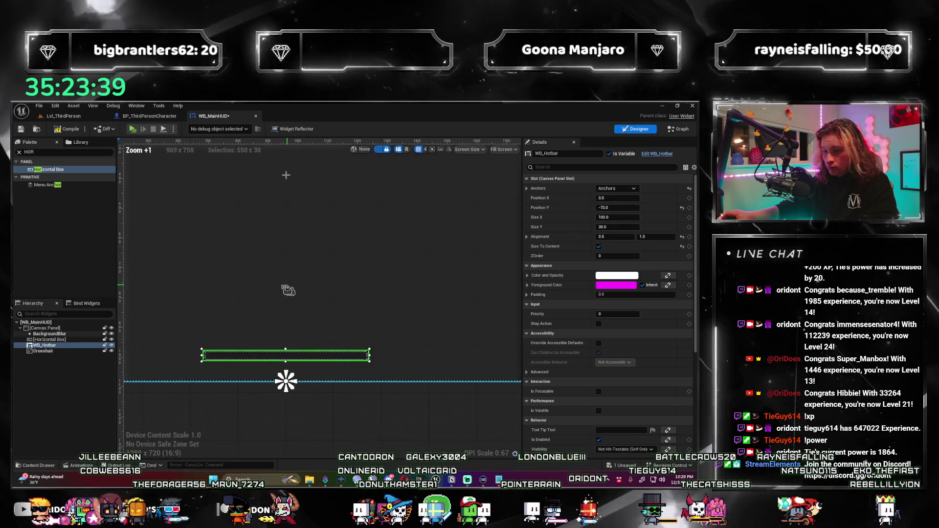
{"action": "left_click", "coordinate": [64, 339]}
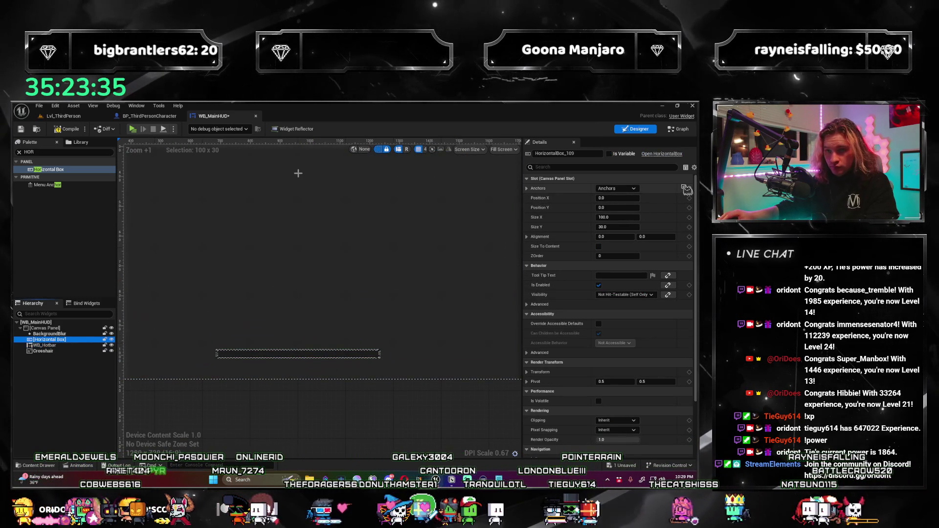
Anchor the Horizontal Box bottom-centre at Position X 0, Y -70.
{"action": "left_click", "coordinate": [616, 188]}
{"action": "left_click", "coordinate": [630, 262]}
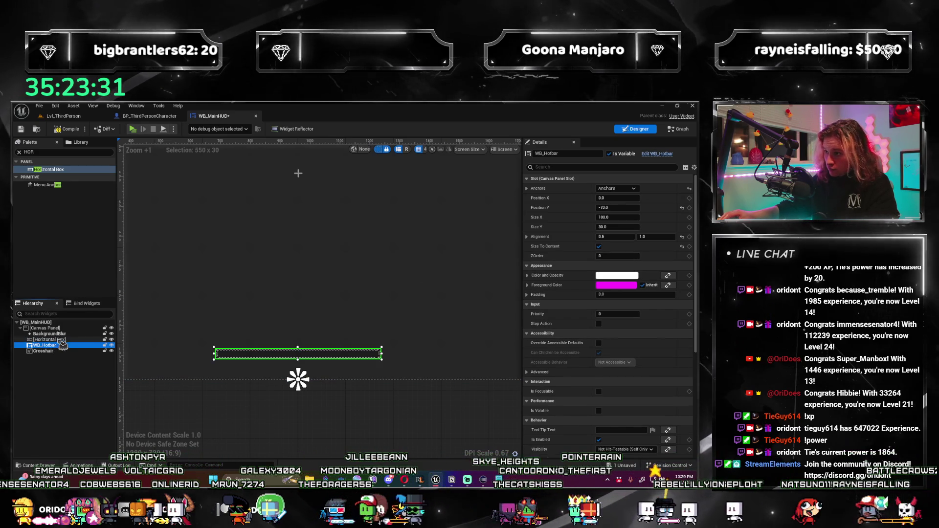
{"action": "left_click", "coordinate": [621, 198]}
{"action": "type", "text": "0"}
{"action": "key", "text": "Tab"}
{"action": "type", "text": "-70"}
{"action": "key", "text": "Return"}
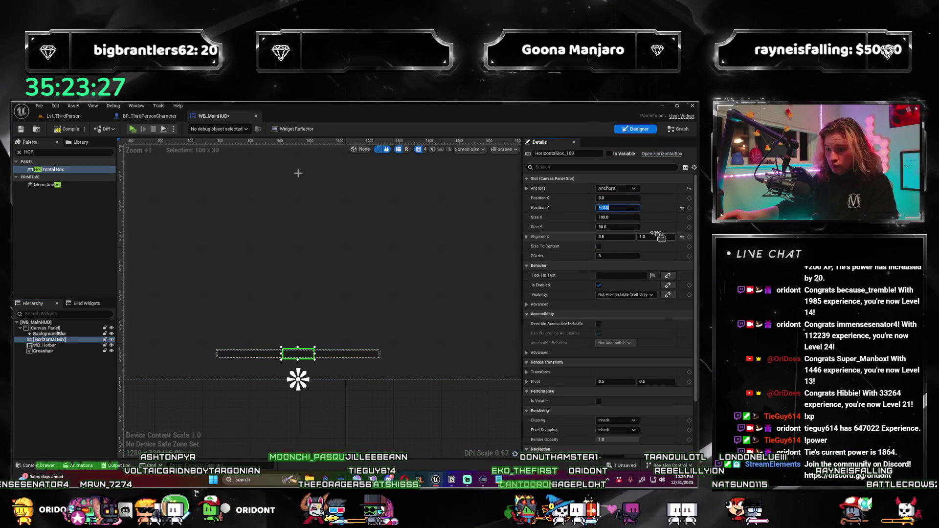
Nest WB_Hotbar inside the Horizontal Box.
{"action": "left_click", "coordinate": [71, 345]}
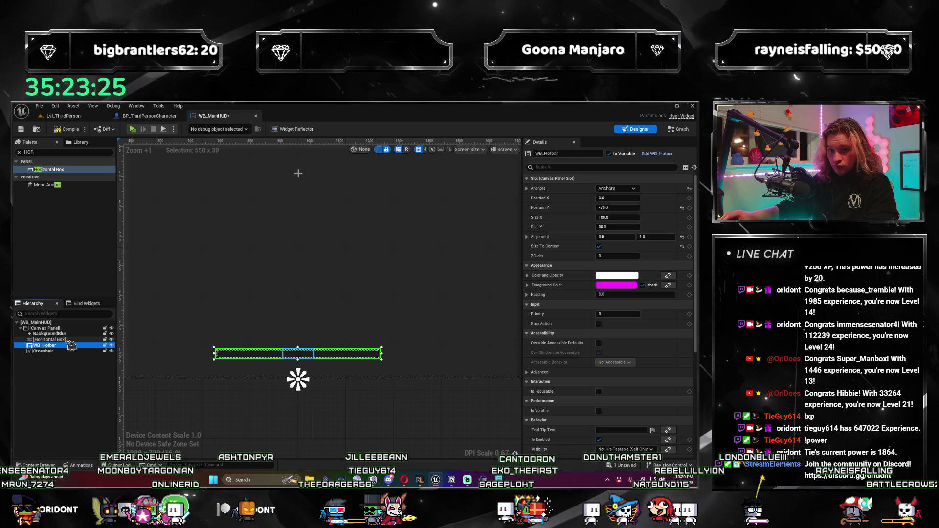
{"action": "left_click", "coordinate": [78, 340]}
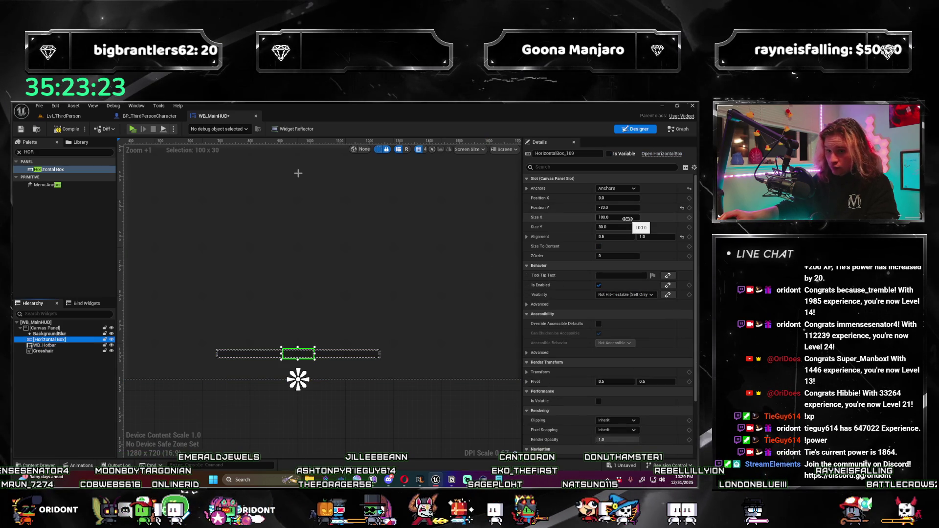
{"action": "left_click", "coordinate": [72, 345]}
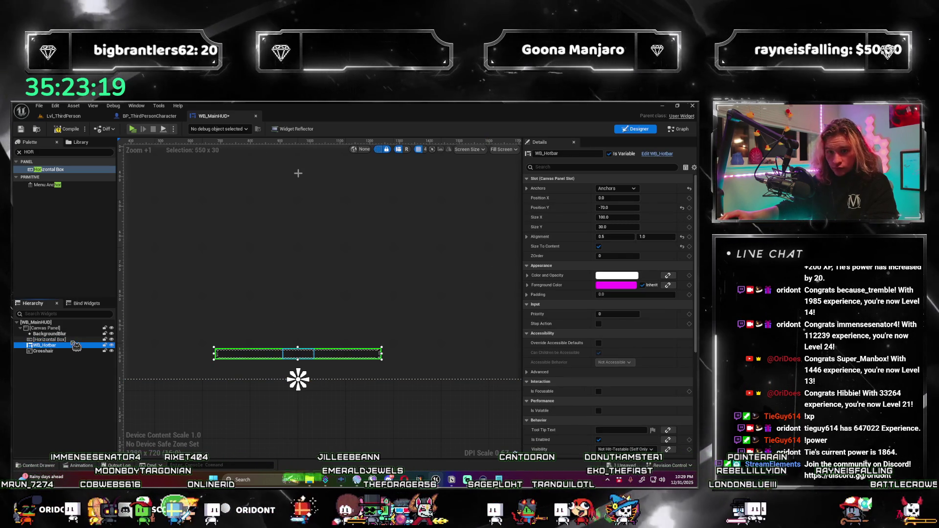
{"action": "left_click", "coordinate": [75, 339]}
{"action": "left_click", "coordinate": [75, 345]}
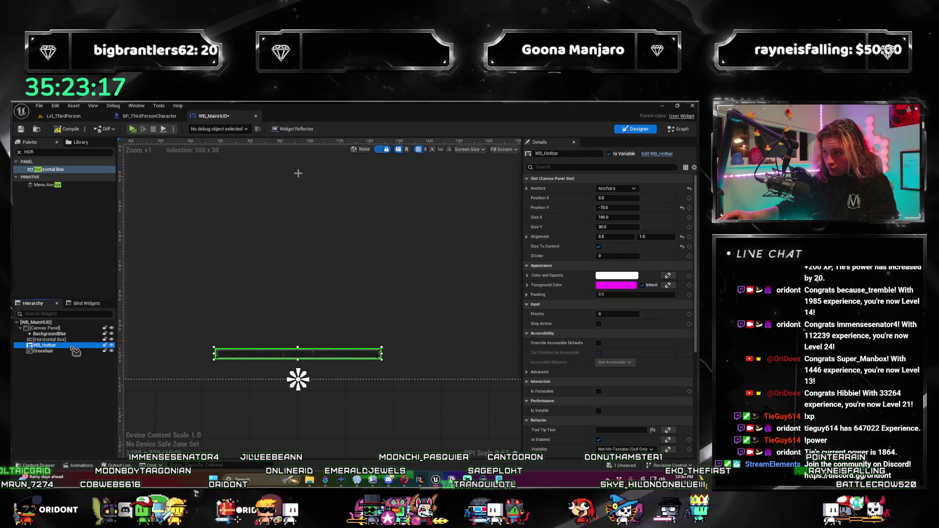
{"action": "left_click", "coordinate": [72, 339]}
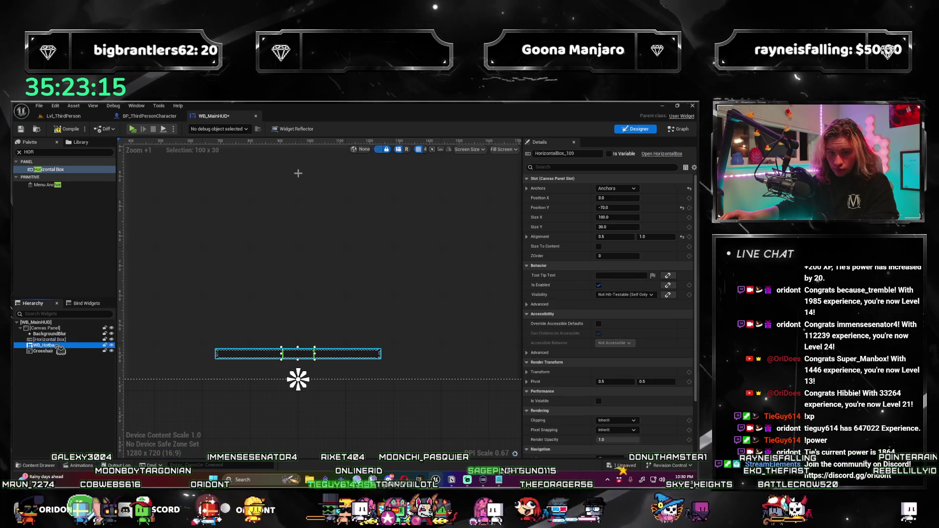
{"action": "left_click_drag", "start_coordinate": [60, 348], "coordinate": [63, 340]}
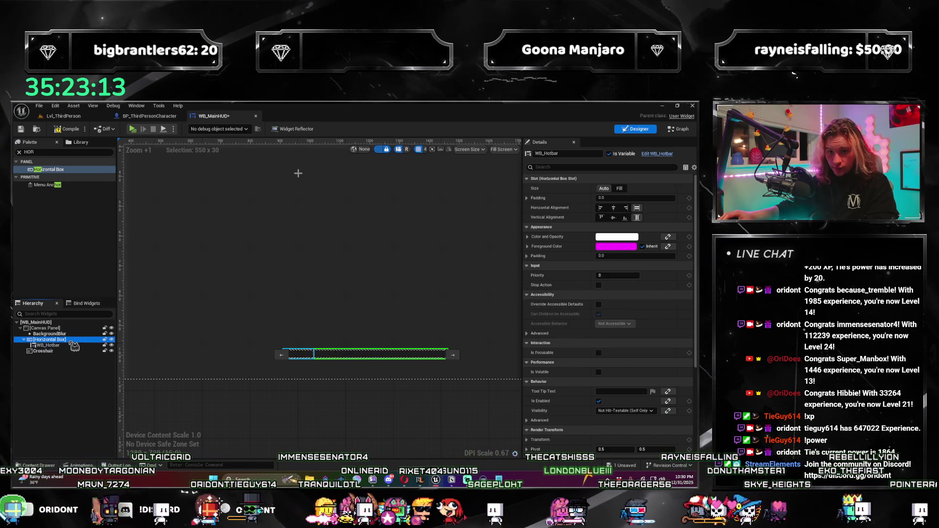
Set the Horizontal Box width to 800.
{"action": "left_click", "coordinate": [73, 339]}
{"action": "left_click", "coordinate": [631, 218]}
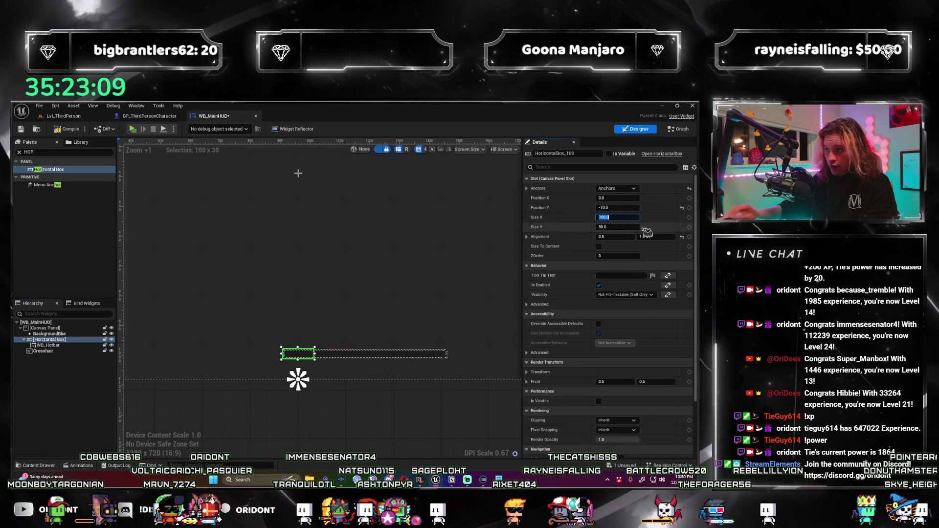
{"action": "type", "text": "300"}
{"action": "key", "text": "Return"}
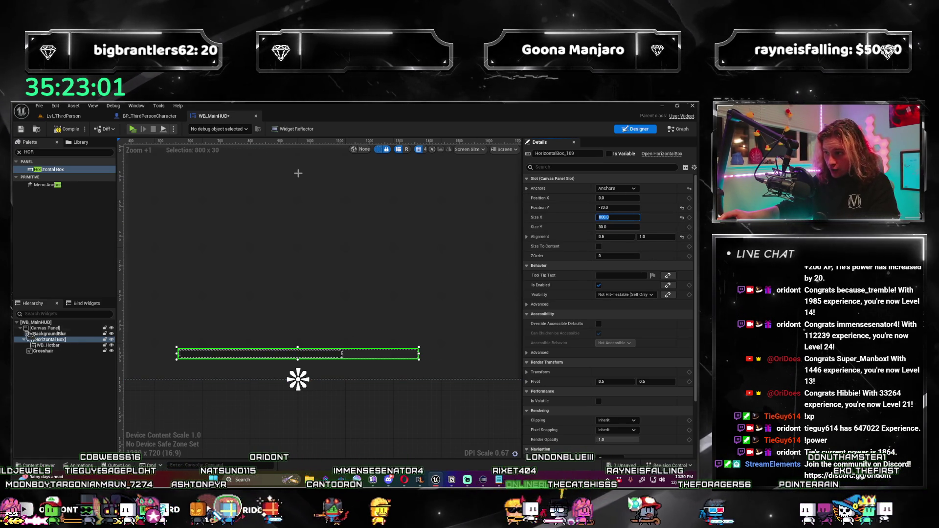
{"action": "left_click", "coordinate": [332, 353]}
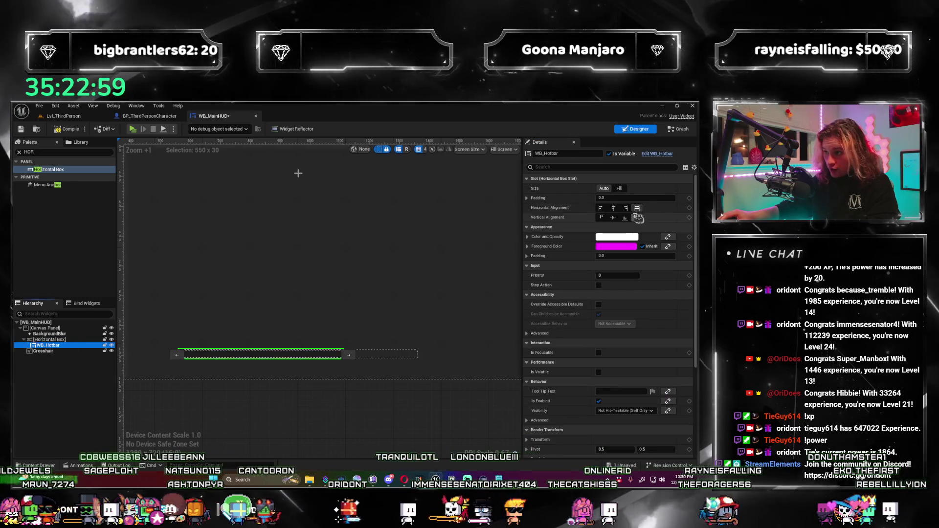
Set WB_Hotbar's slot to Fill 1.0 with centred vertical alignment so it spans the box.
{"action": "left_click", "coordinate": [613, 208]}
{"action": "left_click", "coordinate": [615, 218]}
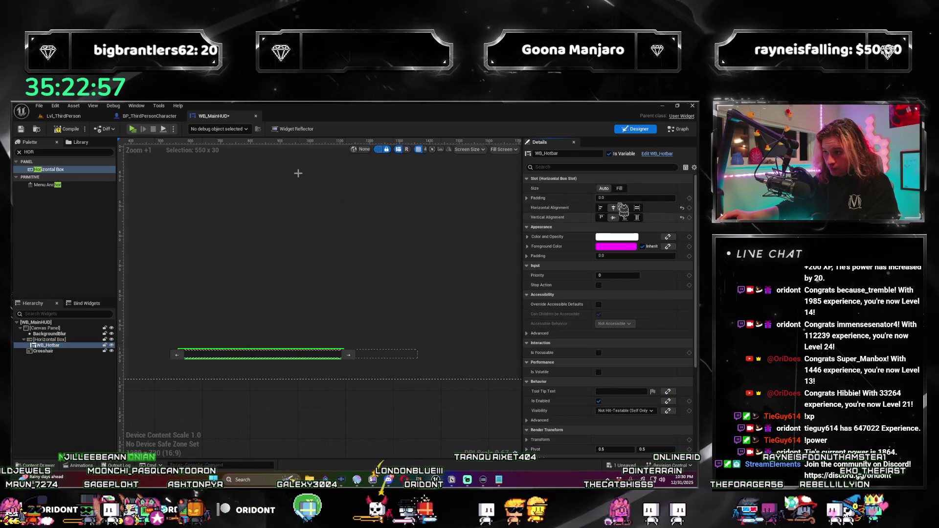
{"action": "left_click", "coordinate": [621, 189]}
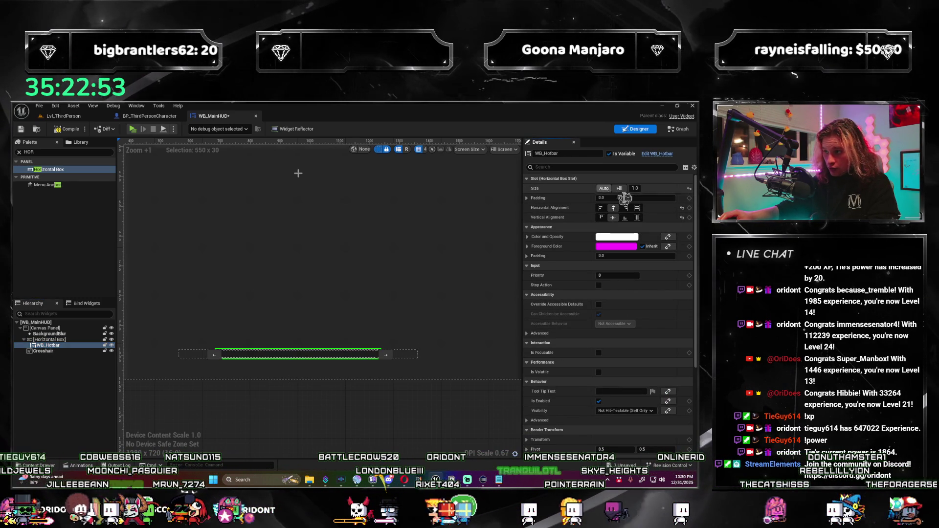
{"action": "left_click", "coordinate": [637, 217]}
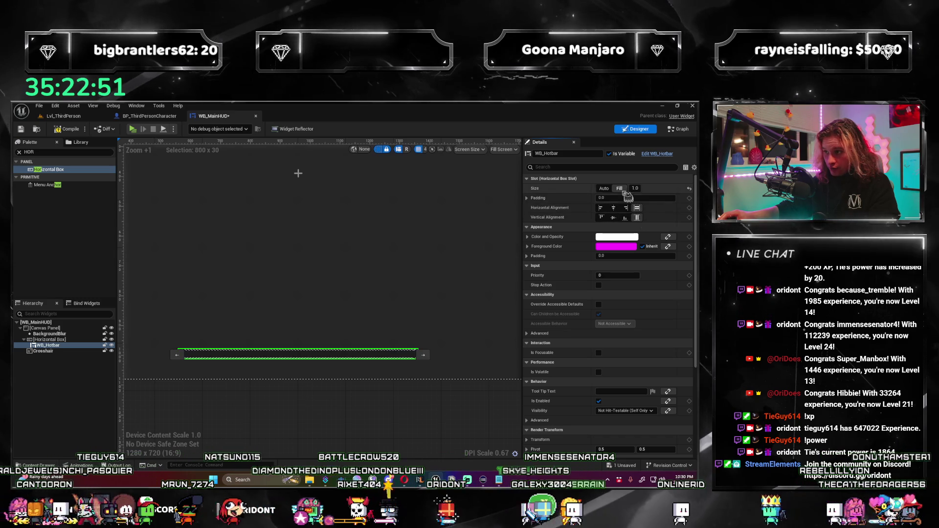
{"action": "left_click", "coordinate": [603, 188]}
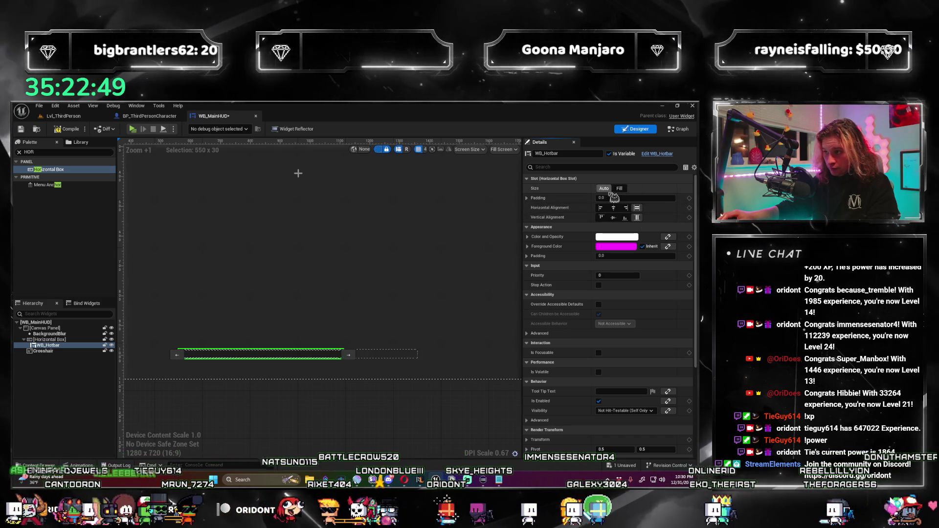
{"action": "left_click", "coordinate": [614, 217]}
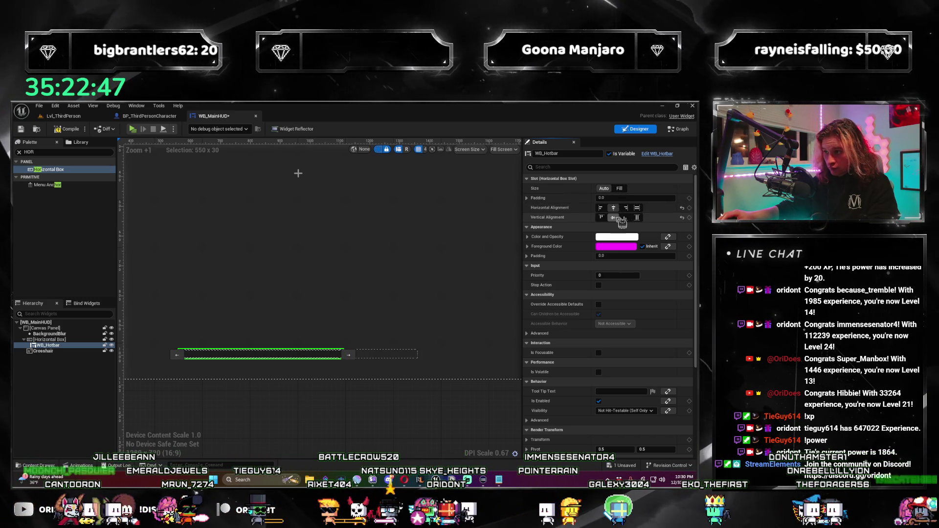
{"action": "left_click", "coordinate": [620, 188]}
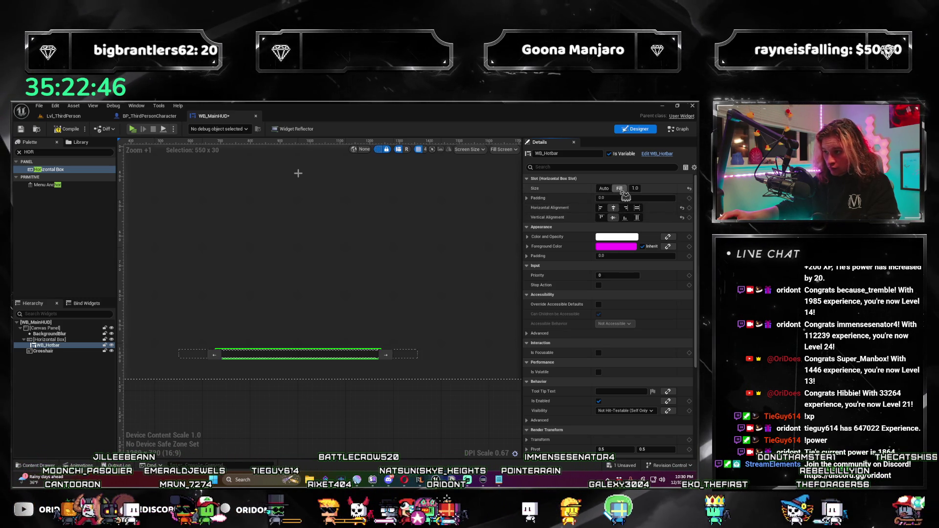
{"action": "left_click", "coordinate": [58, 340]}
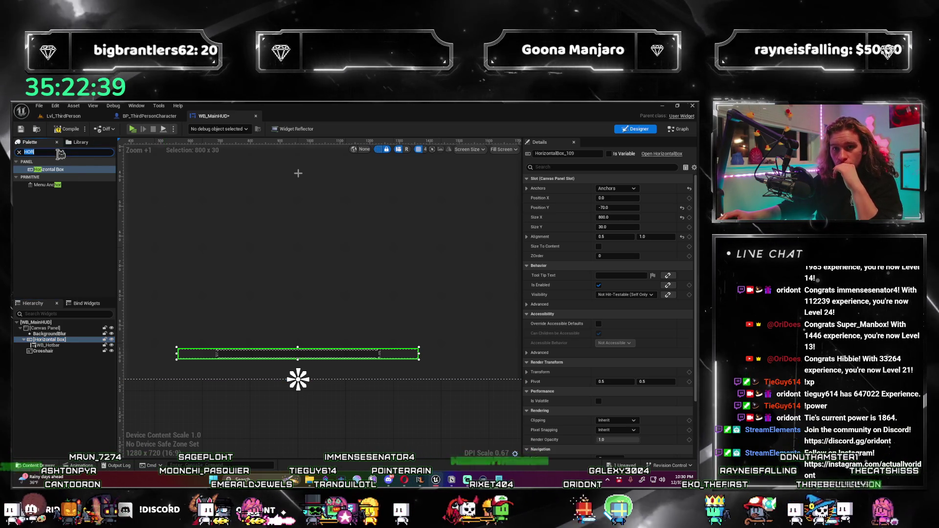
Place a Progress Bar (ProgressBar_90) inside the Horizontal Box after WB_Hotbar.
{"action": "left_click", "coordinate": [74, 151]}
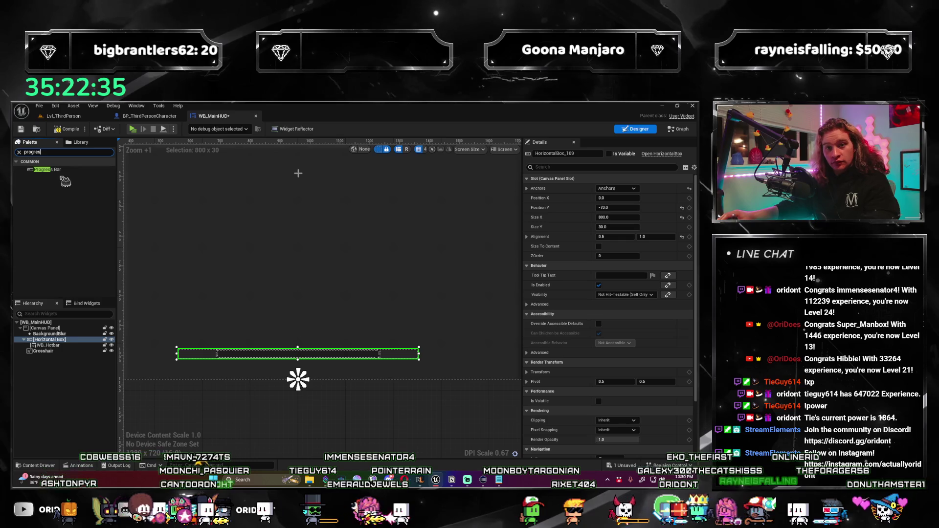
{"action": "left_click", "coordinate": [58, 351]}
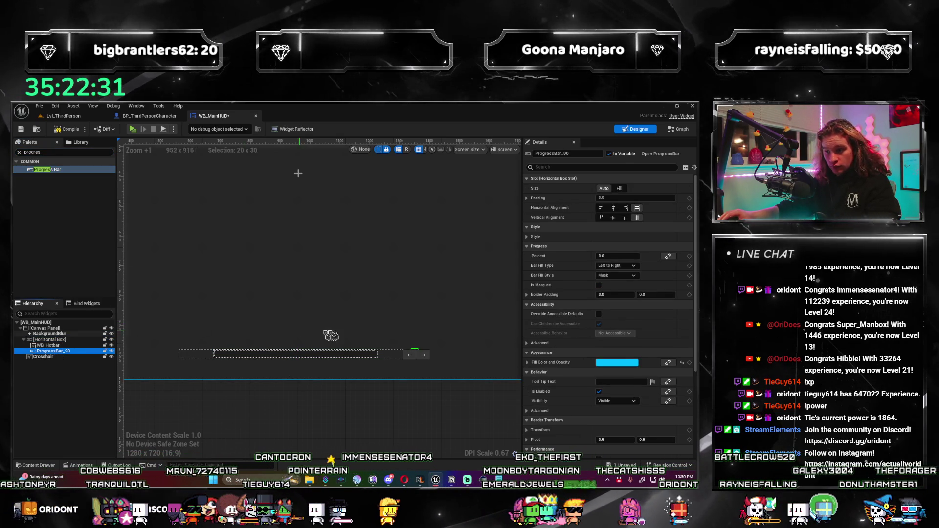
{"action": "left_click", "coordinate": [58, 339]}
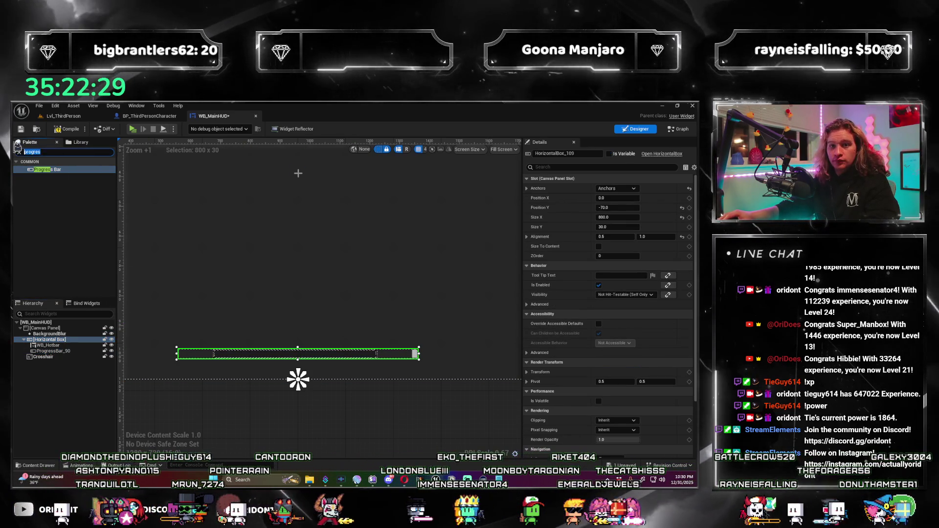
{"action": "type", "text": "ver"}
Search the Palette for 'vertical' and add a Vertical Box to the canvas hierarchy.
{"action": "left_click", "coordinate": [19, 152]}
{"action": "type", "text": "vertical"}
{"action": "left_click_drag", "start_coordinate": [45, 170], "coordinate": [65, 338]}
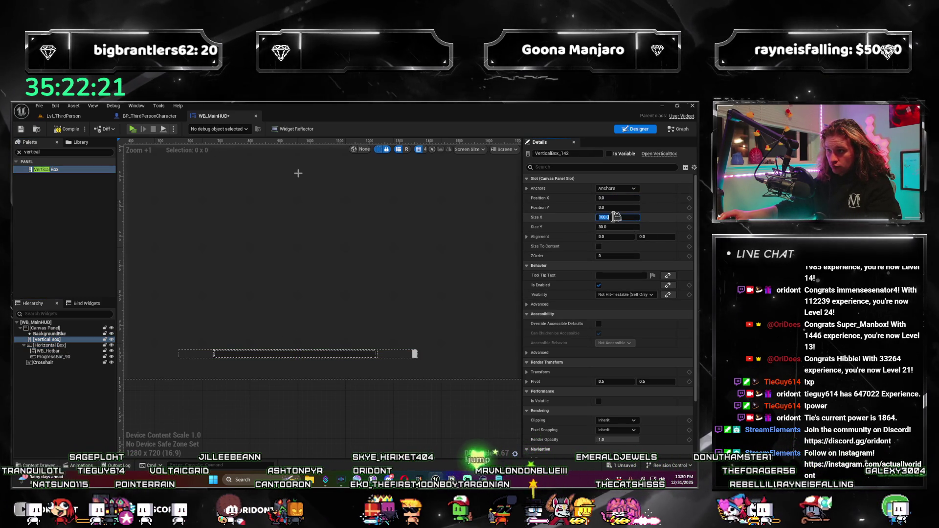
Anchor the Vertical Box bottom-centre with Position Y -70.
{"action": "left_click", "coordinate": [68, 345]}
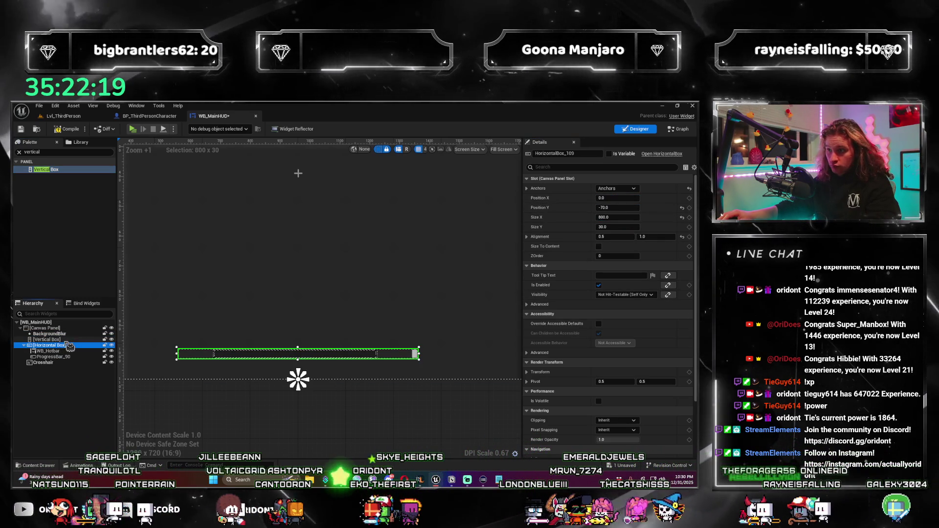
{"action": "left_click", "coordinate": [47, 340]}
{"action": "left_click", "coordinate": [616, 188]}
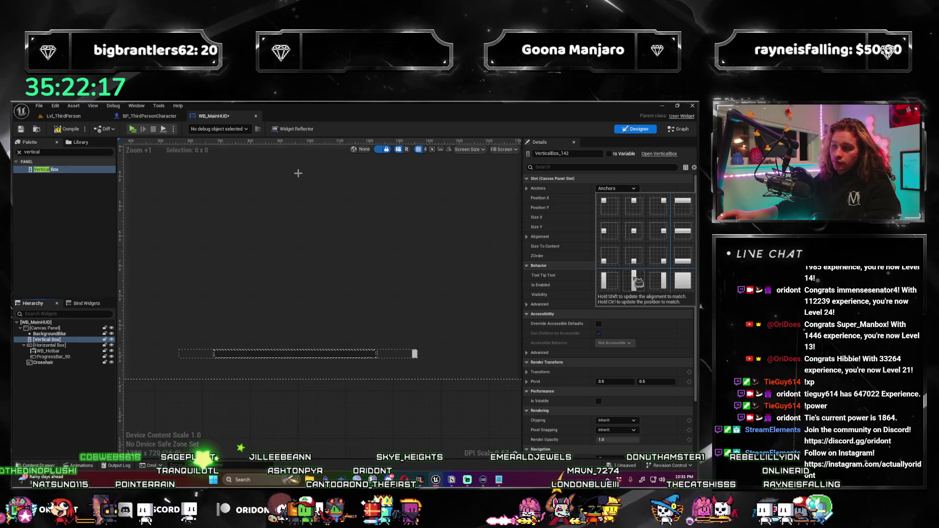
{"action": "left_click", "coordinate": [633, 259], "text": "ctrl+shift"}
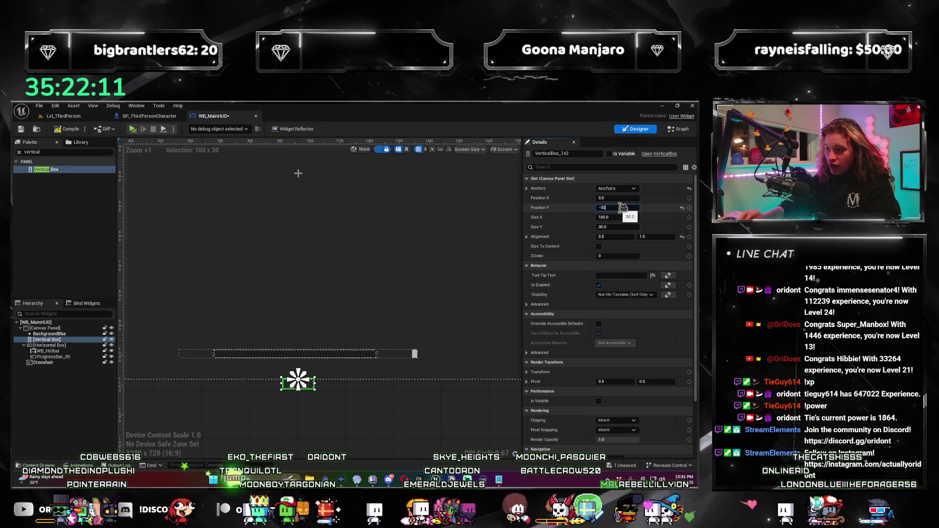
{"action": "left_click", "coordinate": [49, 345]}
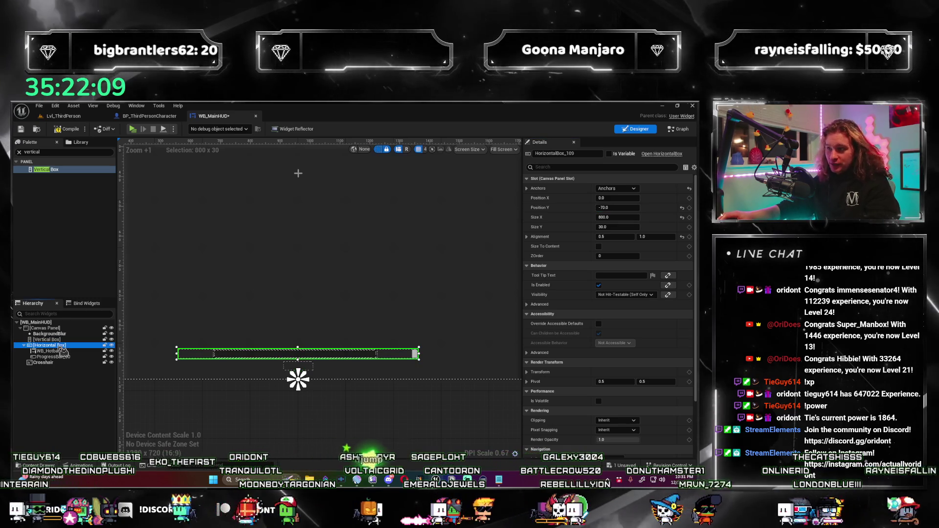
{"action": "left_click", "coordinate": [47, 340]}
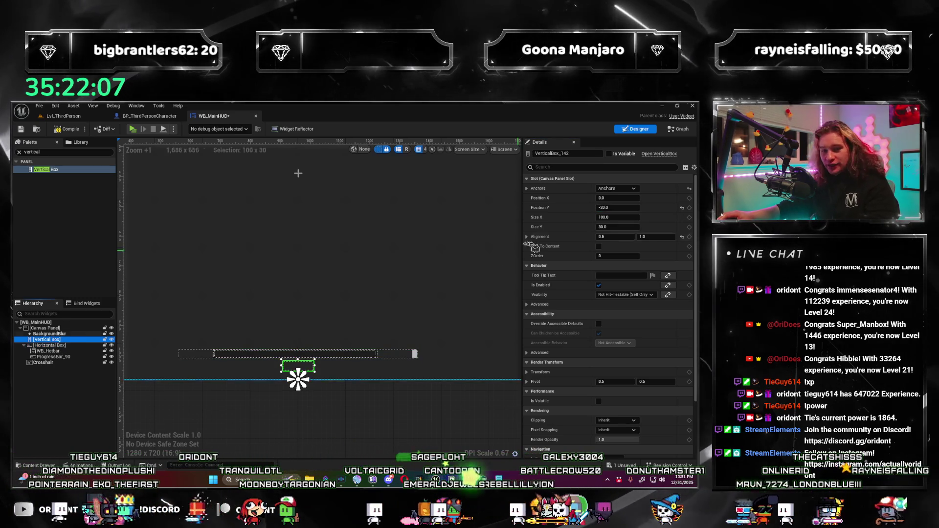
{"action": "left_click", "coordinate": [602, 207]}
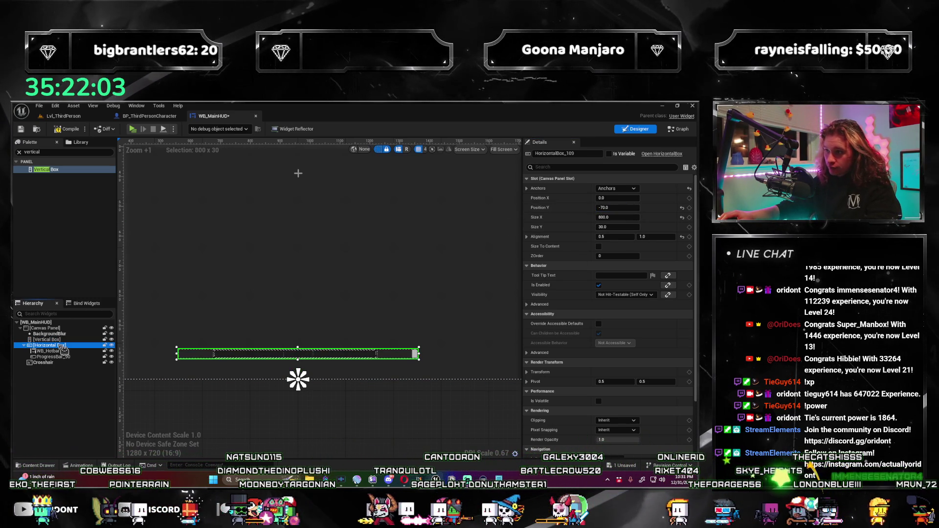
Move WB_Hotbar and ProgressBar_90 into the Vertical Box and delete the empty Horizontal Box.
{"action": "left_click_drag", "start_coordinate": [73, 356], "coordinate": [72, 344]}
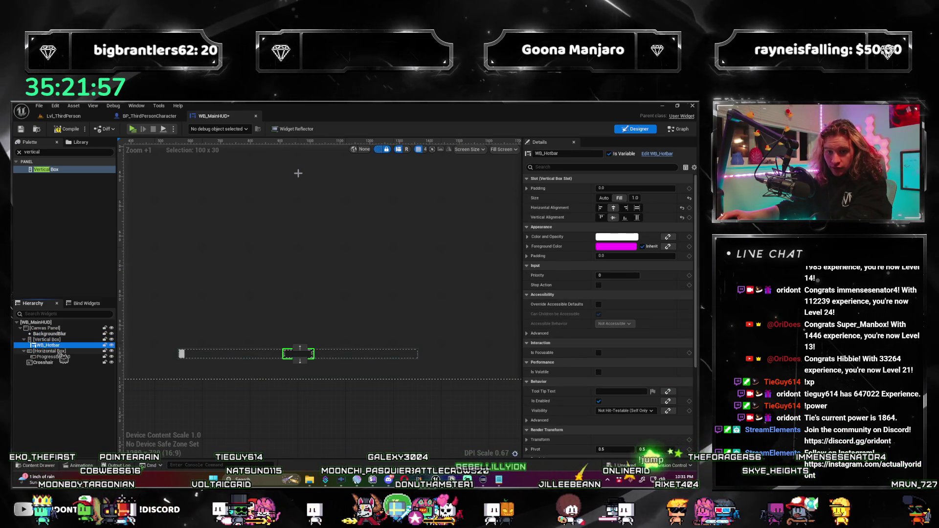
{"action": "left_click_drag", "start_coordinate": [68, 352], "coordinate": [63, 342]}
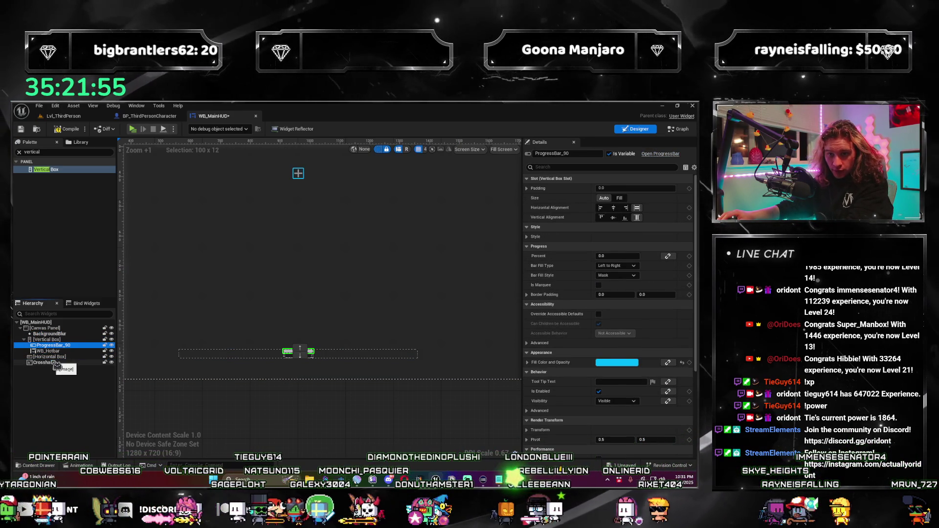
{"action": "left_click", "coordinate": [65, 351]}
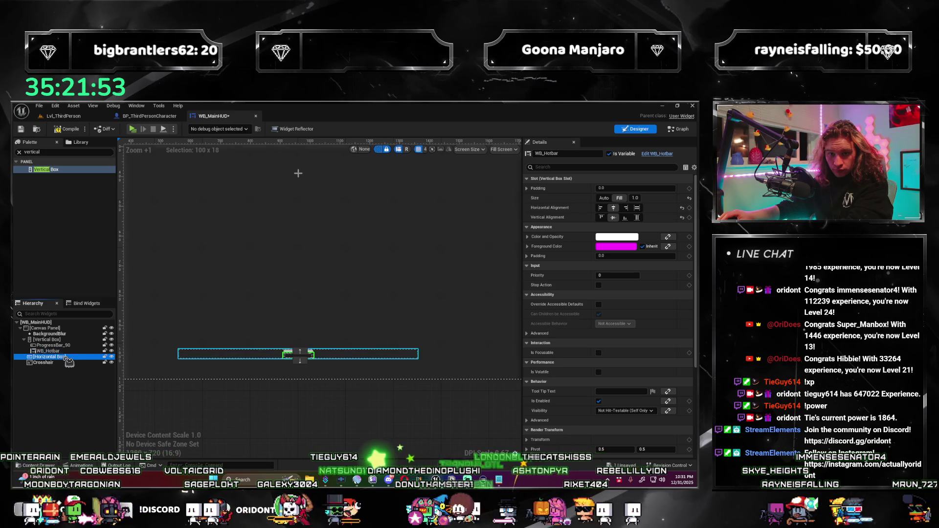
{"action": "key", "text": "Delete"}
Size the Vertical Box to 800 × 100.
{"action": "left_click", "coordinate": [63, 340]}
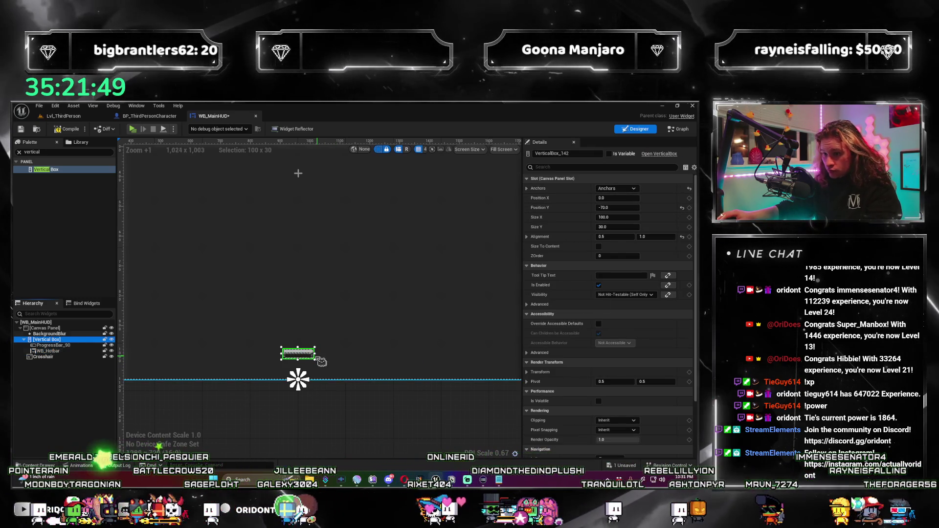
{"action": "left_click_drag", "start_coordinate": [315, 353], "coordinate": [333, 356]}
{"action": "key", "text": "ctrl+z"}
{"action": "type", "text": "800"}
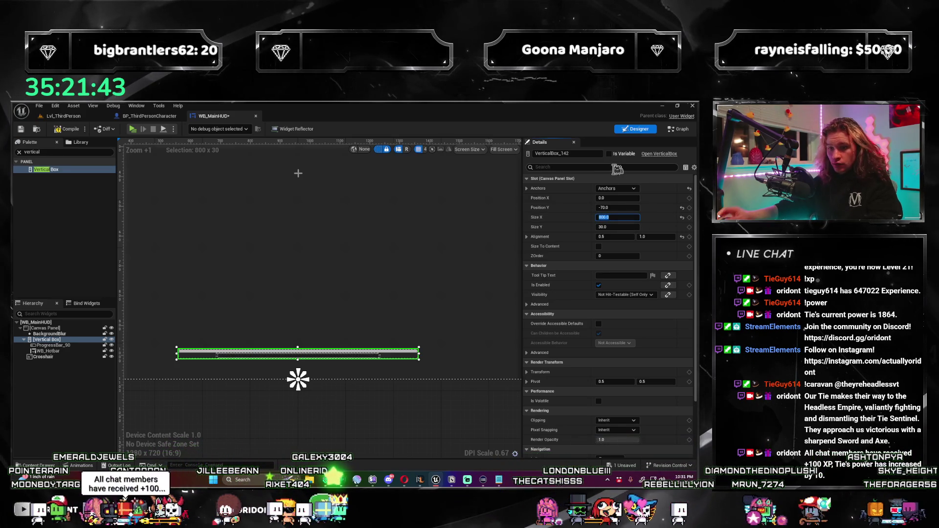
{"action": "left_click", "coordinate": [68, 345]}
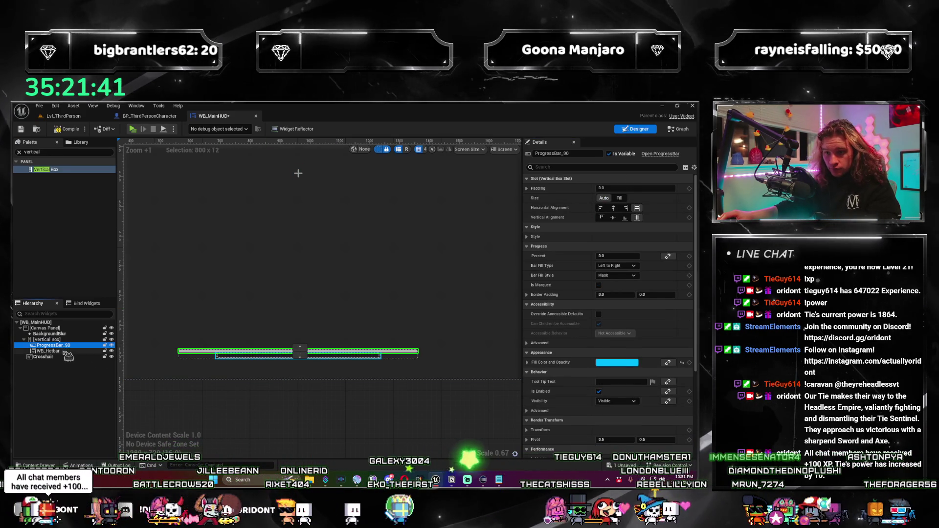
{"action": "left_click", "coordinate": [66, 351]}
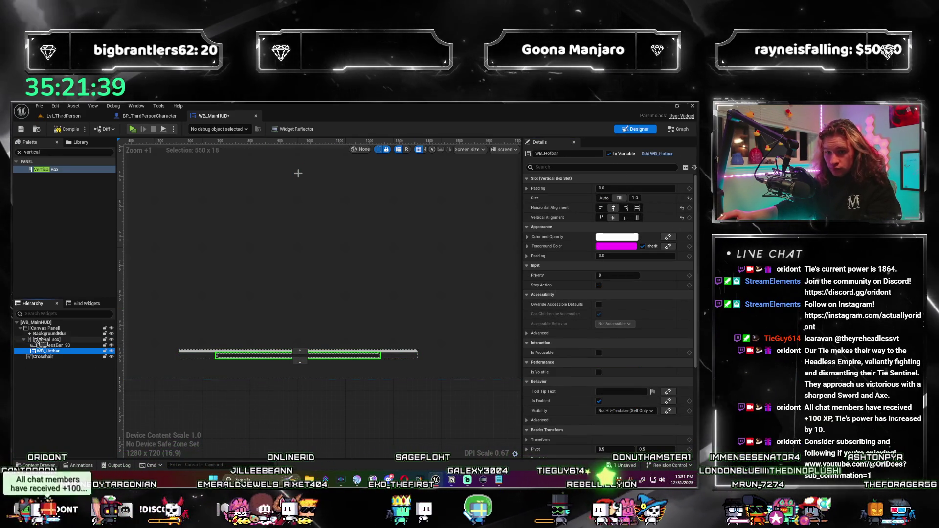
{"action": "left_click", "coordinate": [47, 339]}
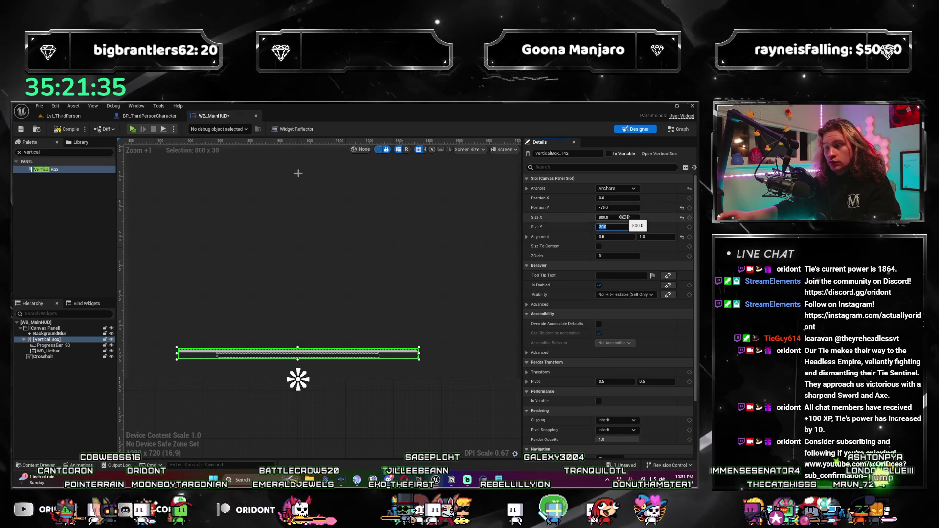
{"action": "type", "text": "0"}
{"action": "key", "text": "Return"}
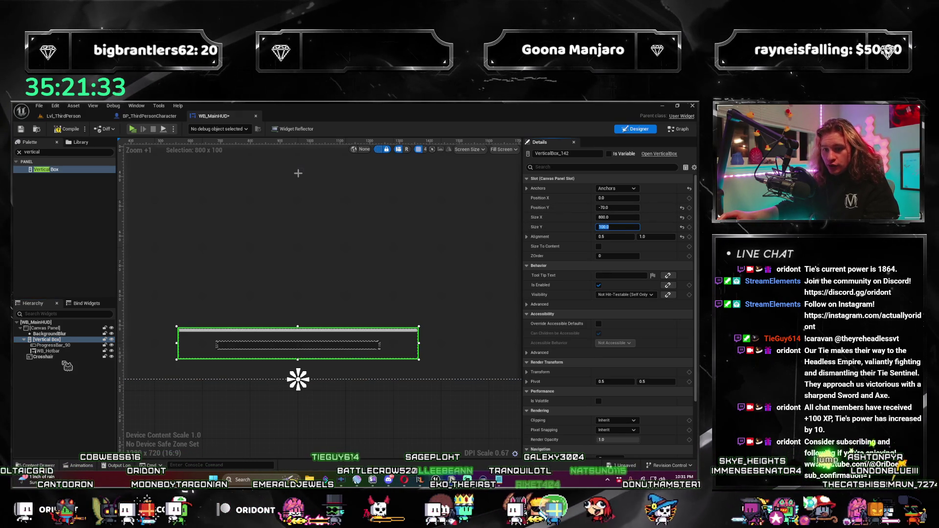
{"action": "left_click", "coordinate": [59, 346]}
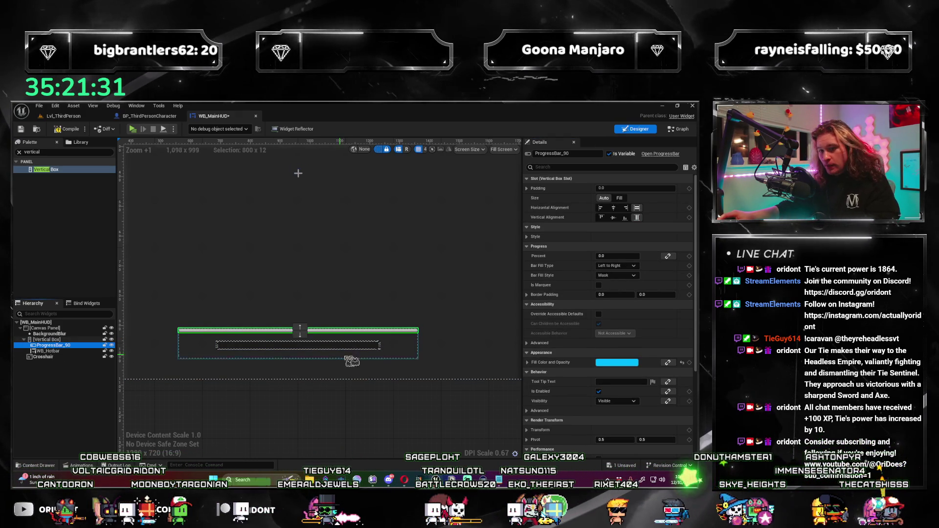
Set WB_Hotbar's slot size to Auto inside the Vertical Box.
{"action": "left_click", "coordinate": [618, 198]}
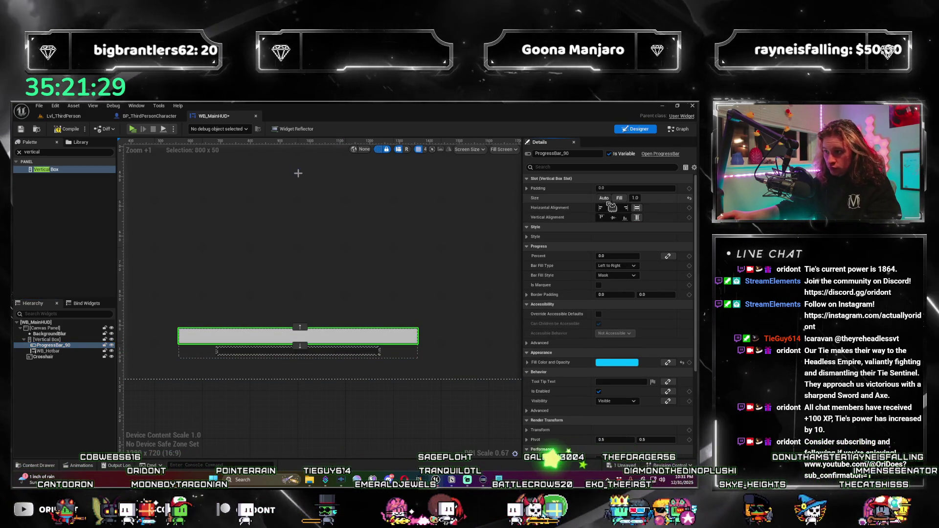
{"action": "left_click", "coordinate": [613, 207]}
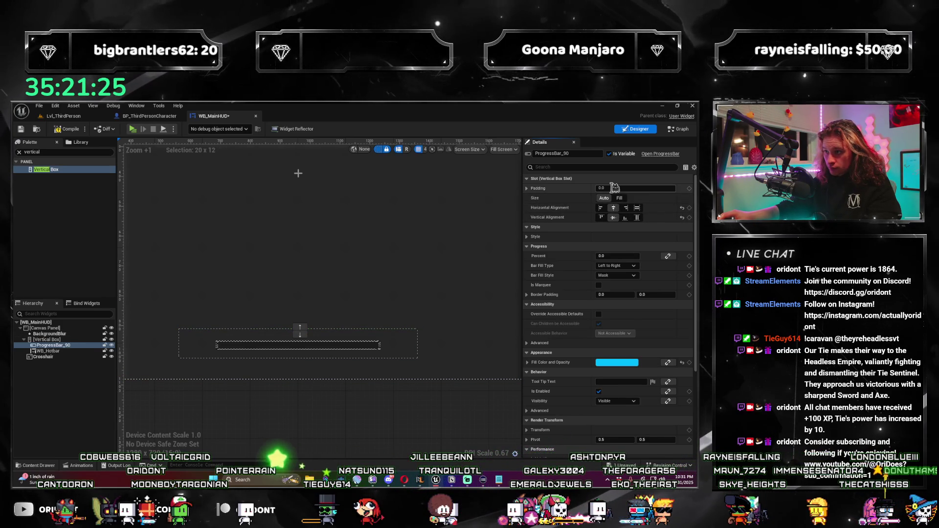
{"action": "left_click", "coordinate": [51, 351]}
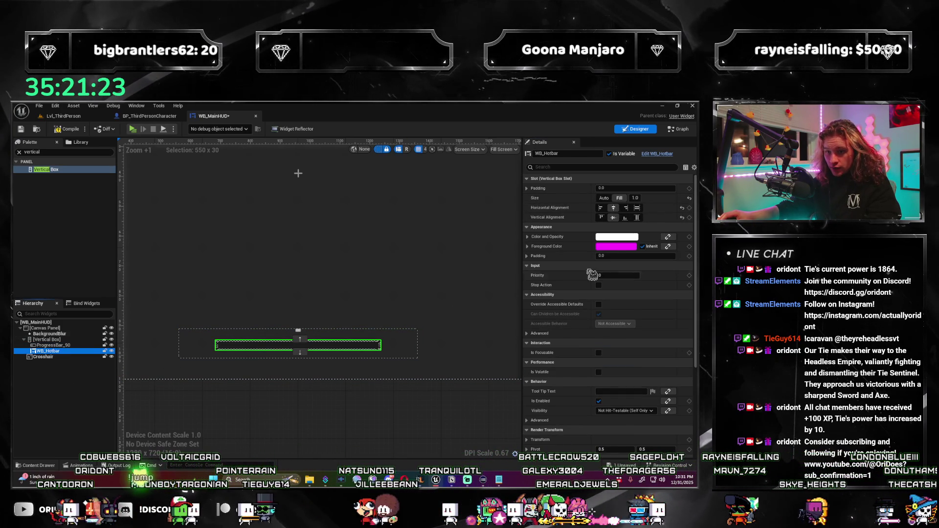
{"action": "left_click", "coordinate": [604, 197]}
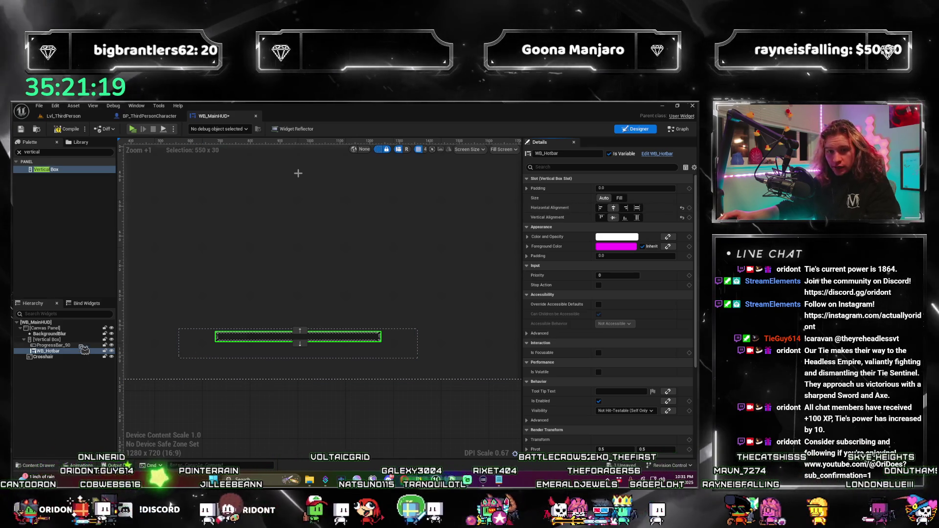
Give ProgressBar_90 slot padding 5.0 and Percent 1.0 so it displays full.
{"action": "left_click", "coordinate": [54, 344]}
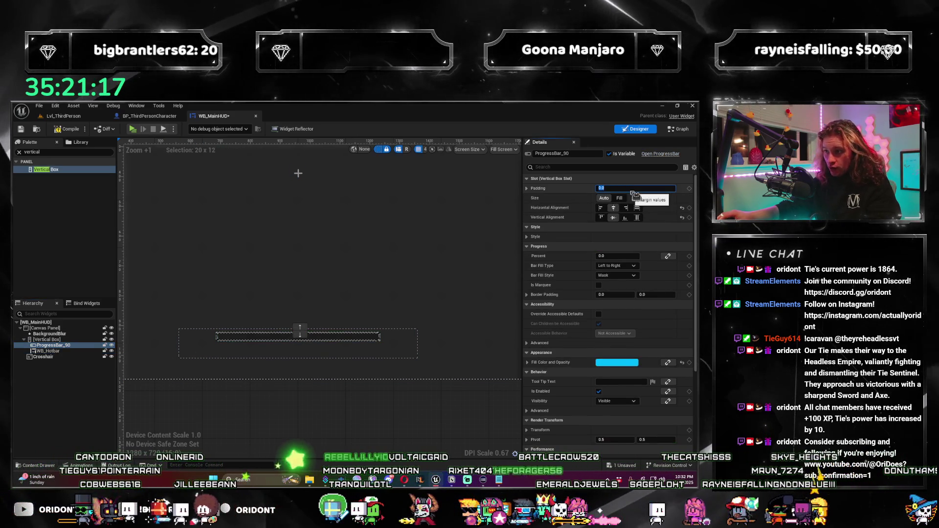
{"action": "left_click", "coordinate": [632, 190]}
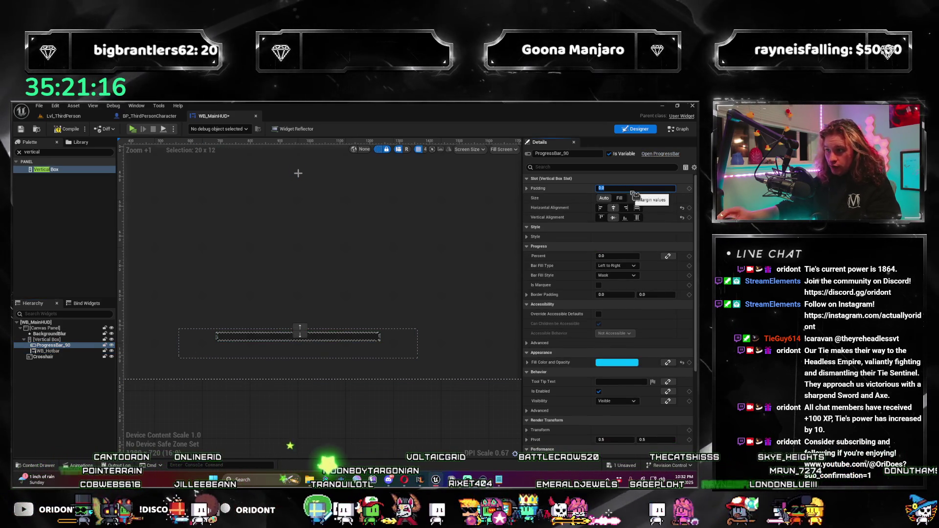
{"action": "left_click", "coordinate": [65, 351]}
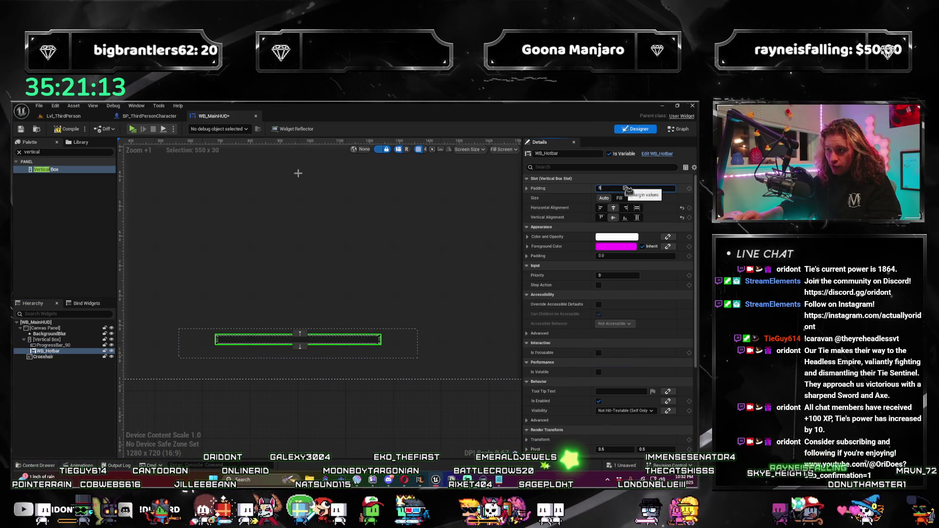
{"action": "left_click", "coordinate": [54, 345]}
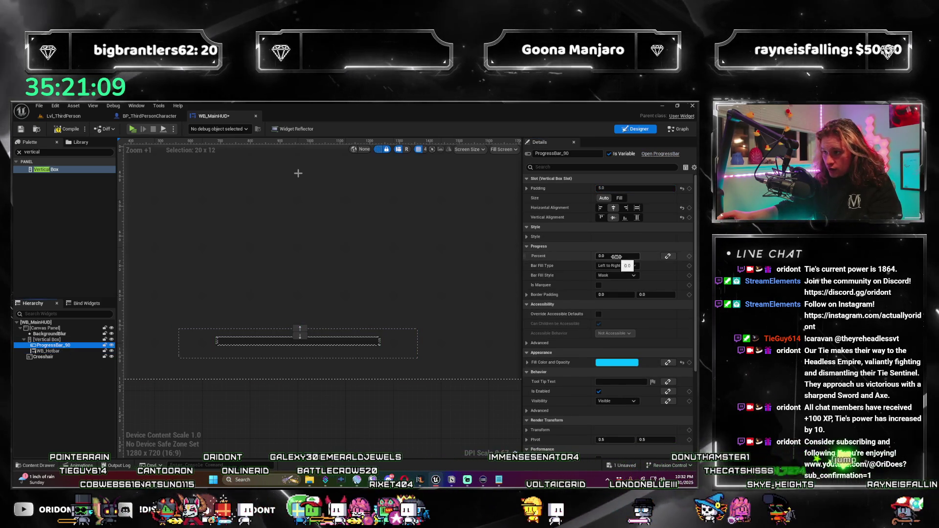
{"action": "left_click_drag", "start_coordinate": [617, 255], "coordinate": [646, 256]}
{"action": "left_click", "coordinate": [655, 258]}
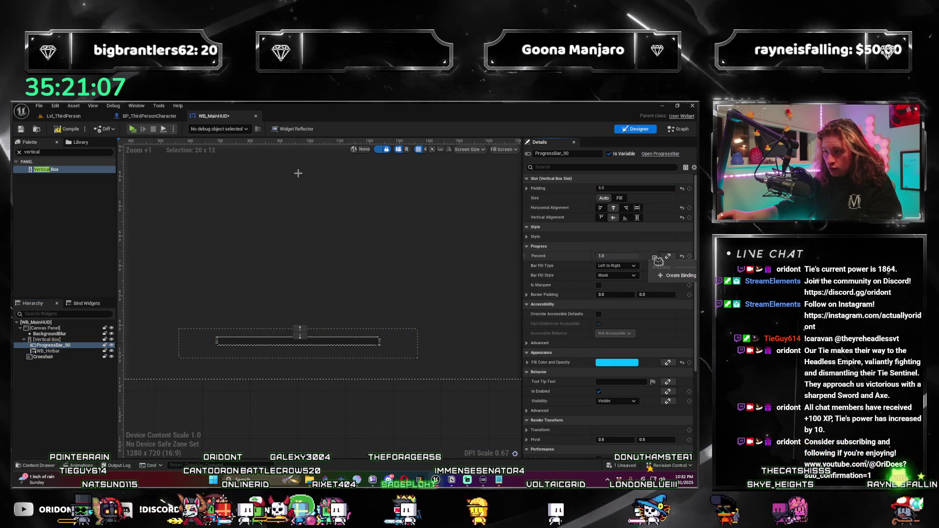
{"action": "left_click", "coordinate": [618, 244]}
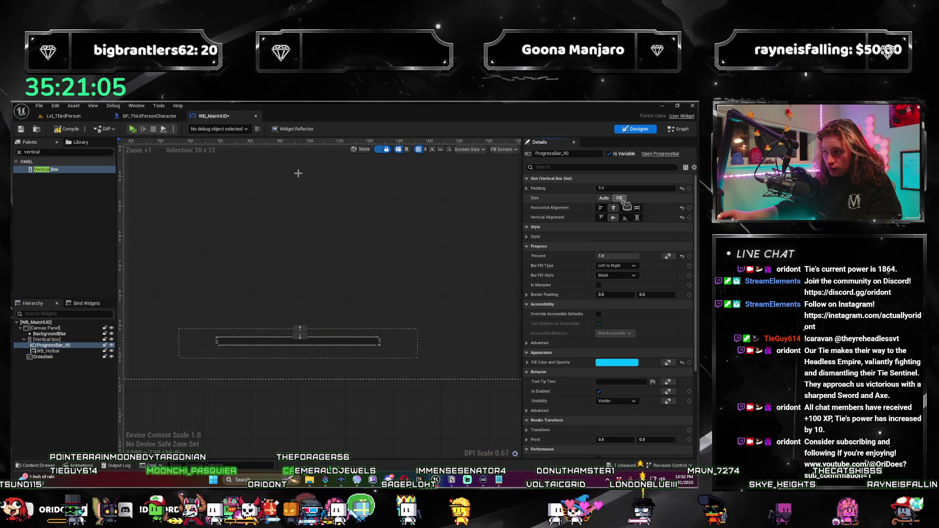
Expand ProgressBar_90's Style settings, keeping its slot size on Auto.
{"action": "left_click", "coordinate": [528, 236]}
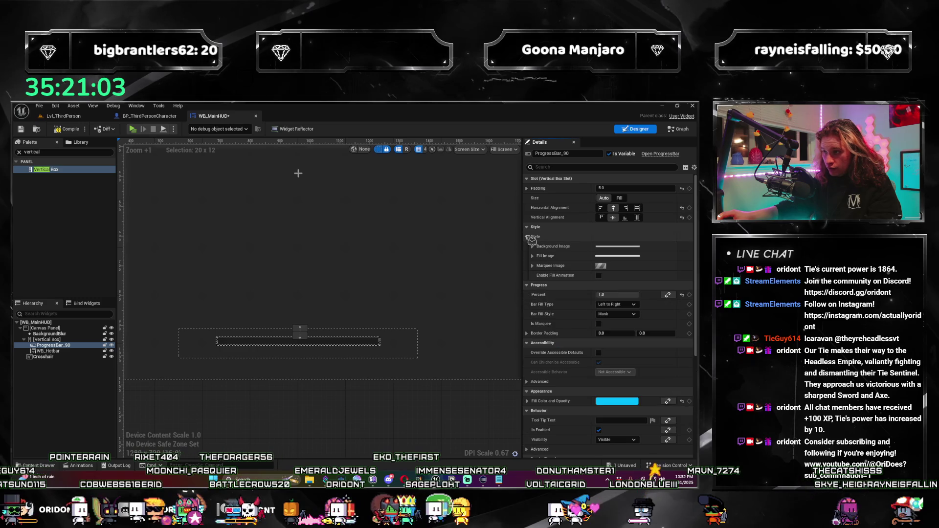
{"action": "left_click", "coordinate": [527, 227]}
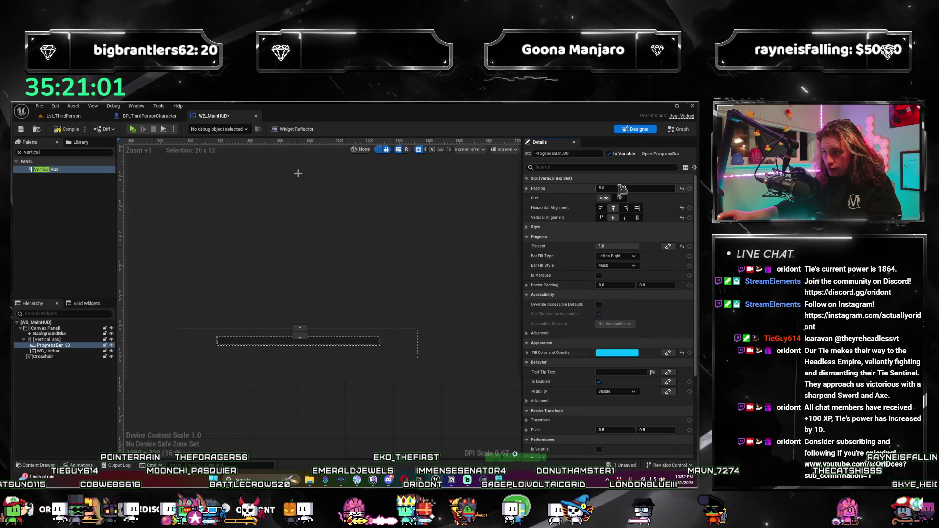
{"action": "left_click", "coordinate": [619, 198]}
{"action": "left_click", "coordinate": [604, 198]}
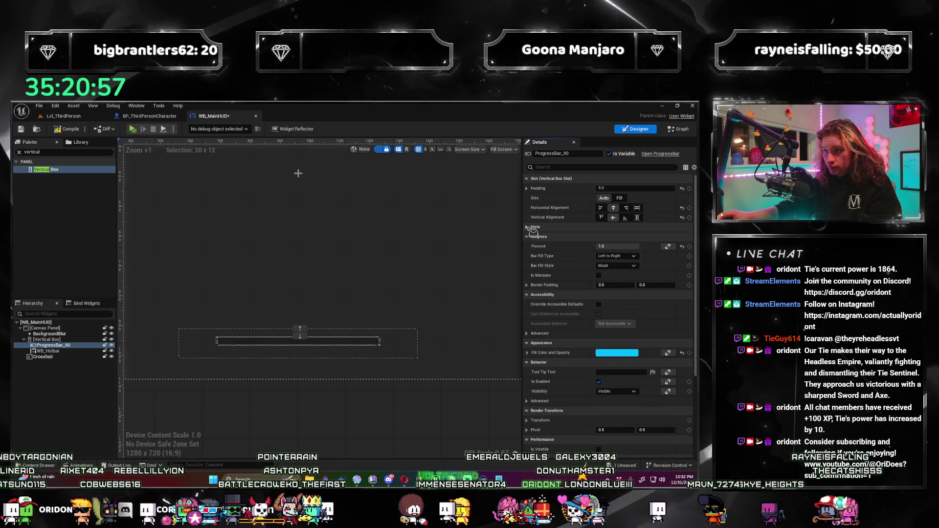
{"action": "left_click", "coordinate": [533, 228]}
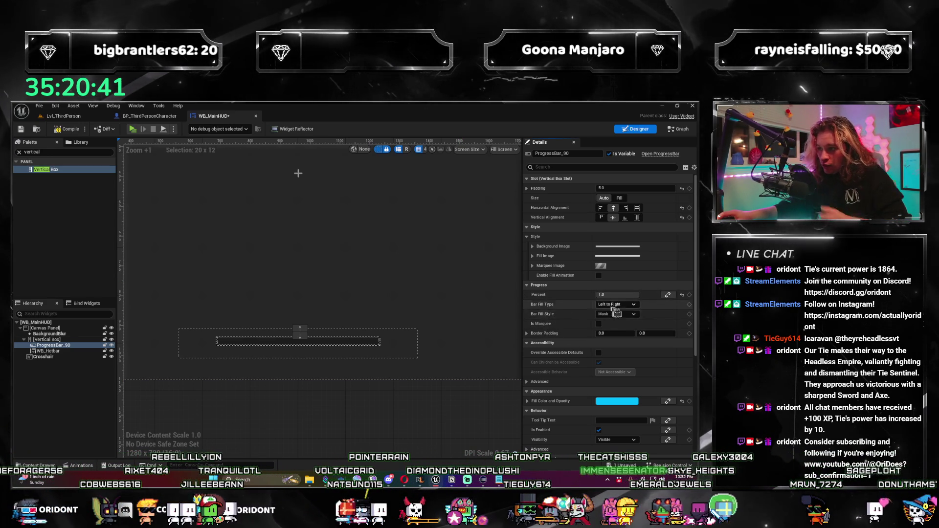
Set the progress bar's fill type to fill from the center.
{"action": "left_click", "coordinate": [632, 304]}
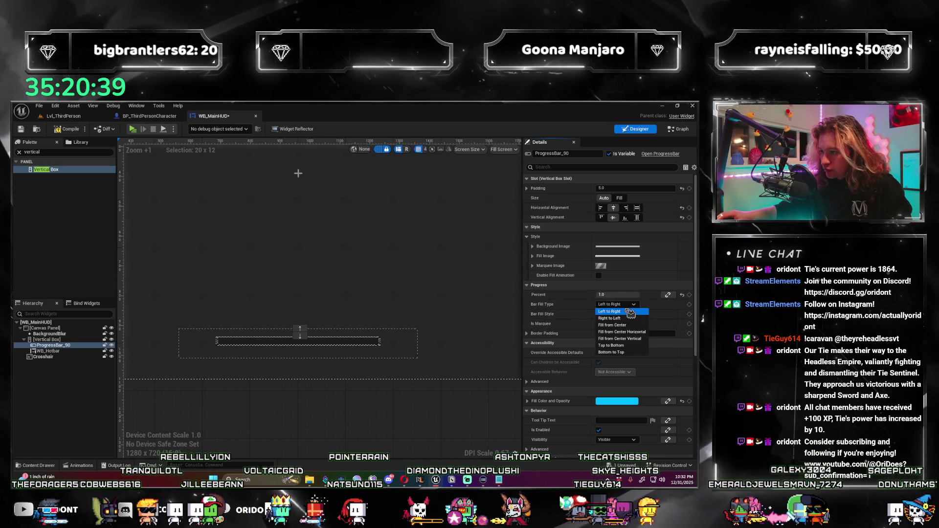
{"action": "left_click", "coordinate": [638, 325]}
{"action": "scroll", "coordinate": [298, 338], "scroll_direction": "up", "scroll_amount": 12}
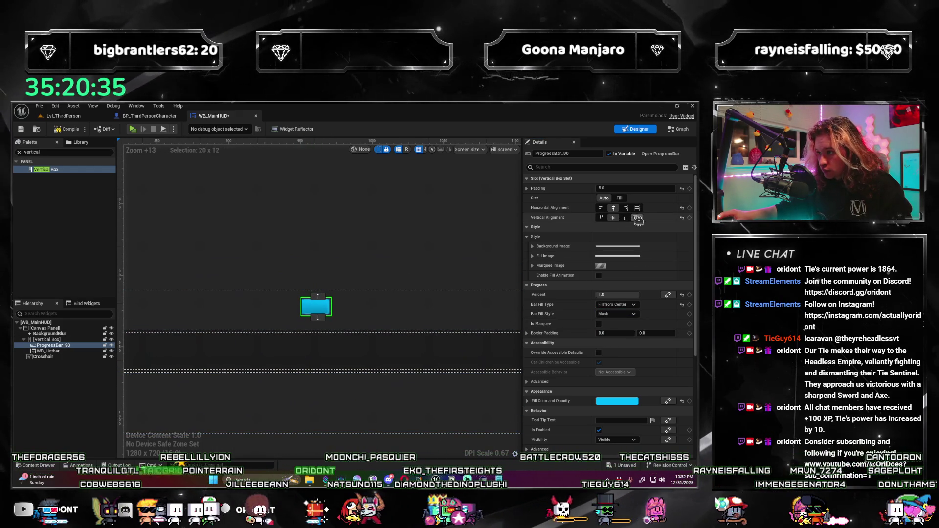
{"action": "left_click", "coordinate": [533, 247]}
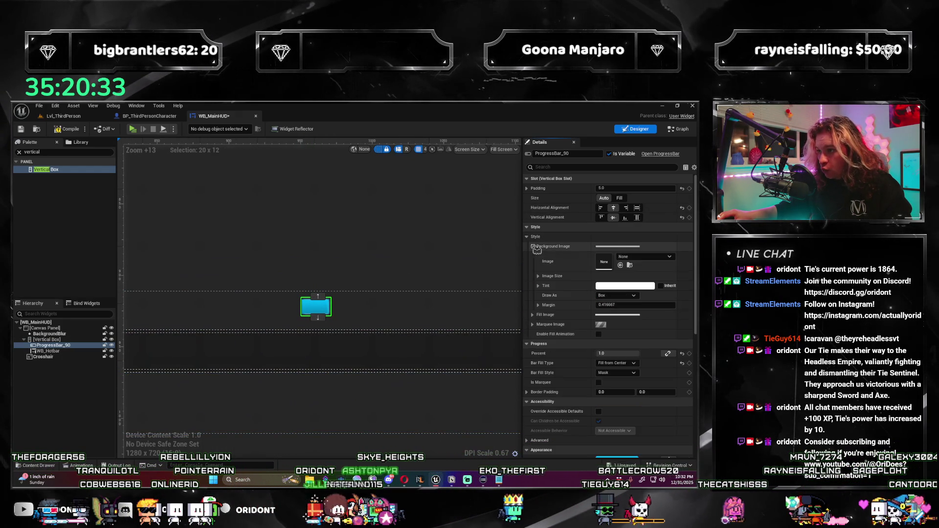
{"action": "left_click", "coordinate": [533, 246]}
{"action": "scroll", "coordinate": [582, 305], "scroll_direction": "down", "scroll_amount": 2}
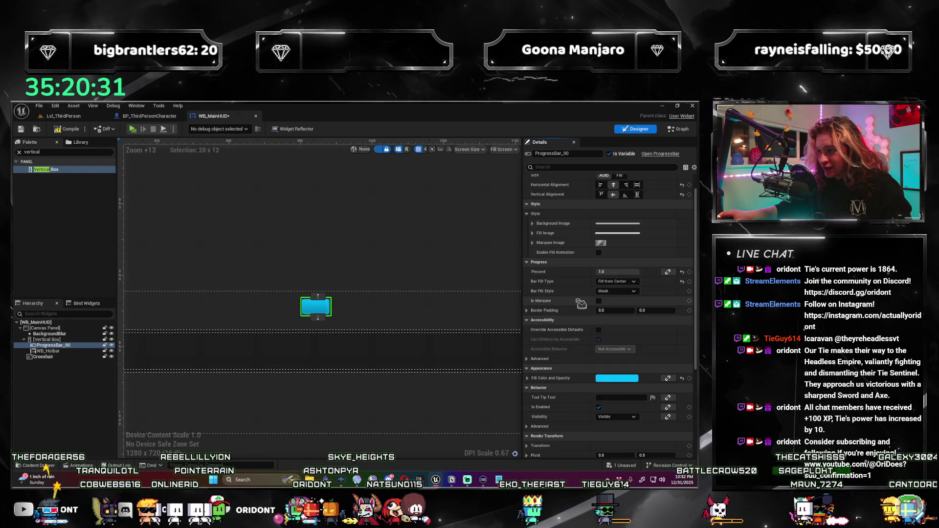
{"action": "scroll", "coordinate": [582, 305], "scroll_direction": "up", "scroll_amount": 1}
{"action": "scroll", "coordinate": [581, 305], "scroll_direction": "down", "scroll_amount": 1}
Change the bar's fill colour to solid red (FF0000FF) and rename it HealthBar.
{"action": "left_click", "coordinate": [616, 366]}
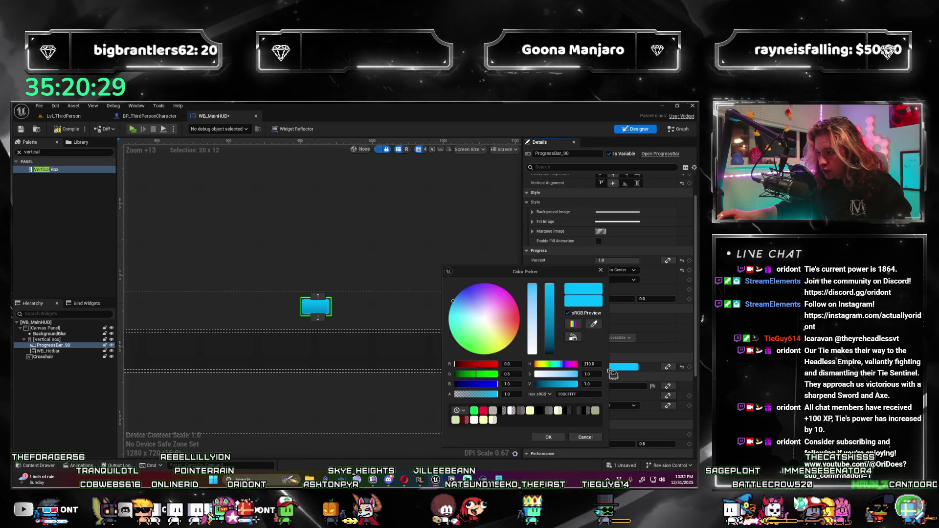
{"action": "mouse_move", "coordinate": [489, 368]}
{"action": "left_mouse_down"}
{"action": "mouse_move", "coordinate": [498, 369]}
{"action": "mouse_move", "coordinate": [350, 392]}
{"action": "left_mouse_up"}
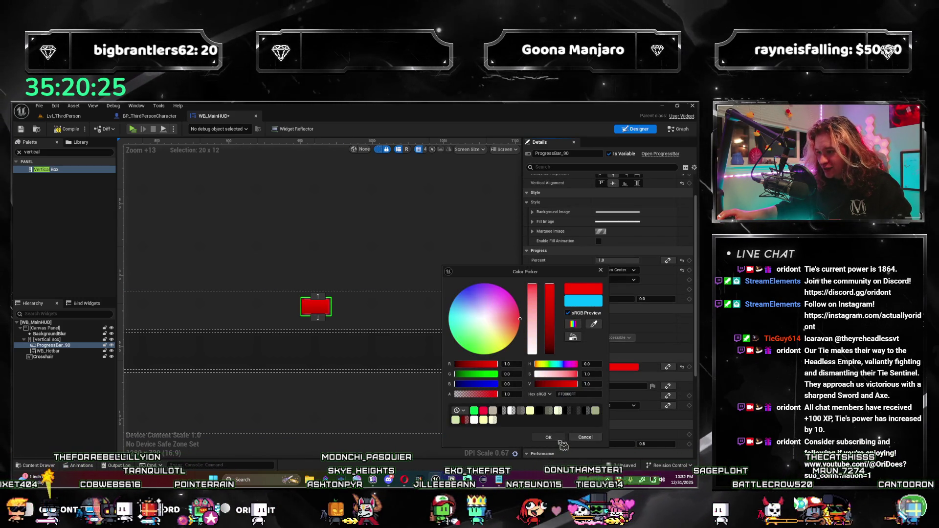
{"action": "left_click", "coordinate": [319, 321]}
{"action": "scroll", "coordinate": [440, 381], "scroll_direction": "down", "scroll_amount": 6}
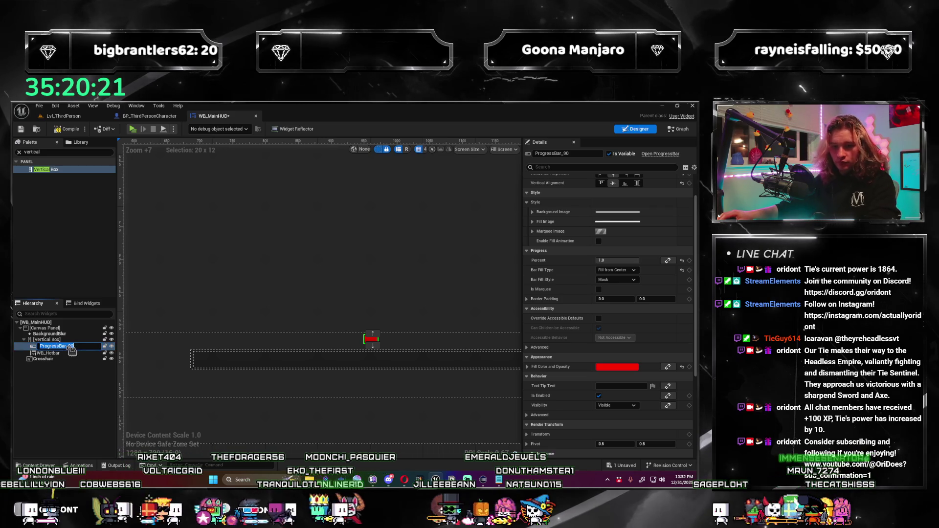
{"action": "type", "text": "HealthBar"}
{"action": "key", "text": "Return"}
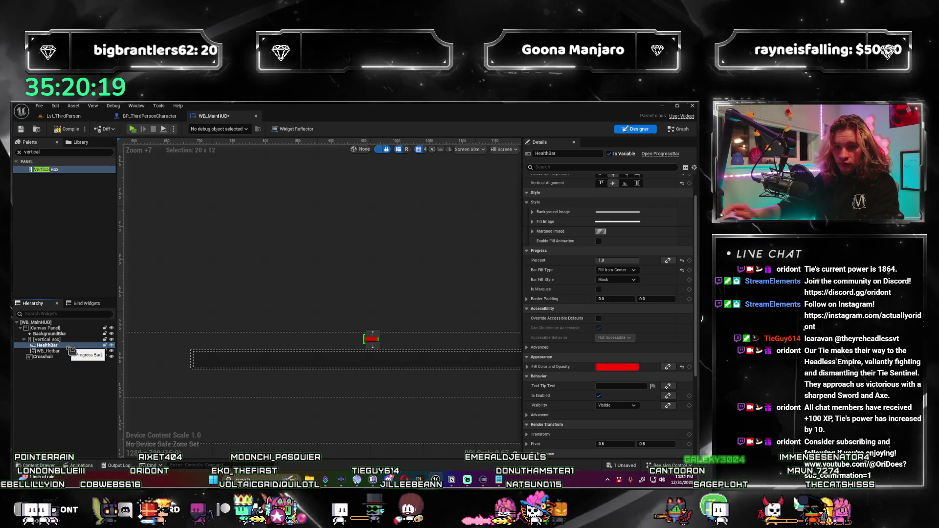
Set HealthBar's Horizontal Alignment to Fill and duplicate it as HealthBar_1.
{"action": "scroll", "coordinate": [553, 305], "scroll_direction": "up", "scroll_amount": 2}
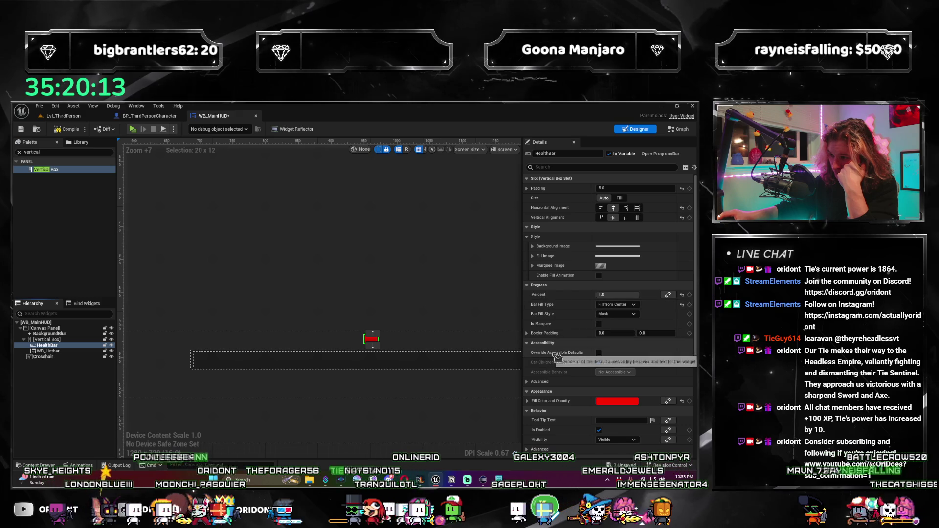
{"action": "scroll", "coordinate": [584, 369], "scroll_direction": "down", "scroll_amount": 1}
{"action": "scroll", "coordinate": [578, 383], "scroll_direction": "up", "scroll_amount": 1}
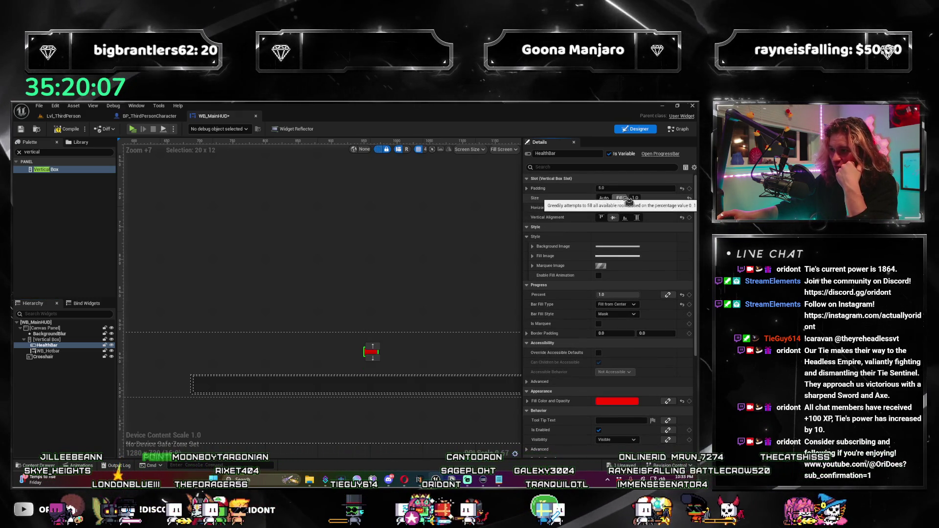
{"action": "left_click", "coordinate": [637, 208]}
{"action": "scroll", "coordinate": [344, 343], "scroll_direction": "down", "scroll_amount": 4}
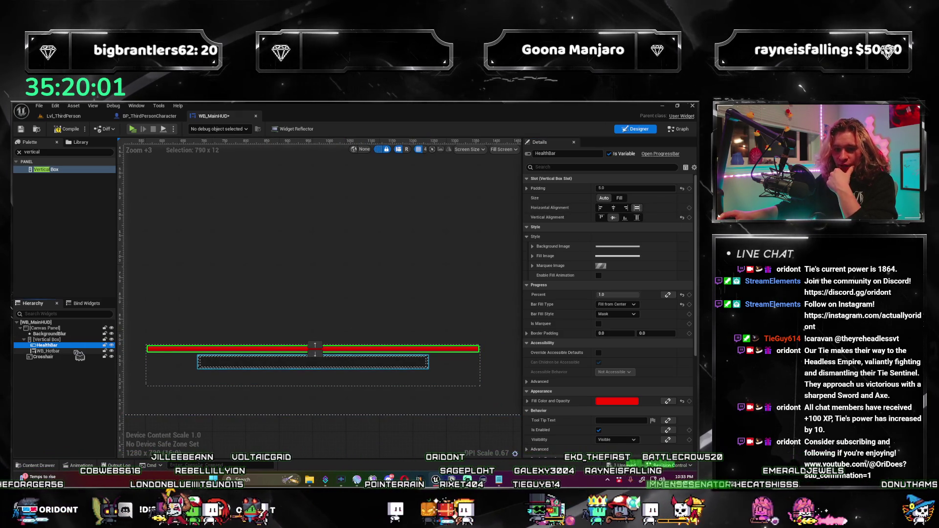
{"action": "key", "text": "ctrl+d"}
Place the copy under HealthBar as StaminaBar with a pure green fill, then duplicate it.
{"action": "left_click_drag", "start_coordinate": [81, 353], "coordinate": [69, 352]}
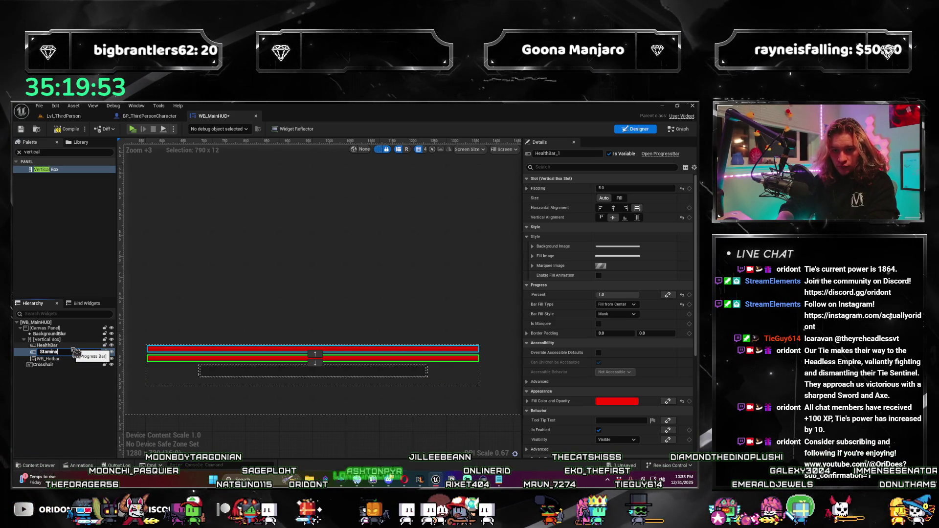
{"action": "left_click", "coordinate": [617, 401]}
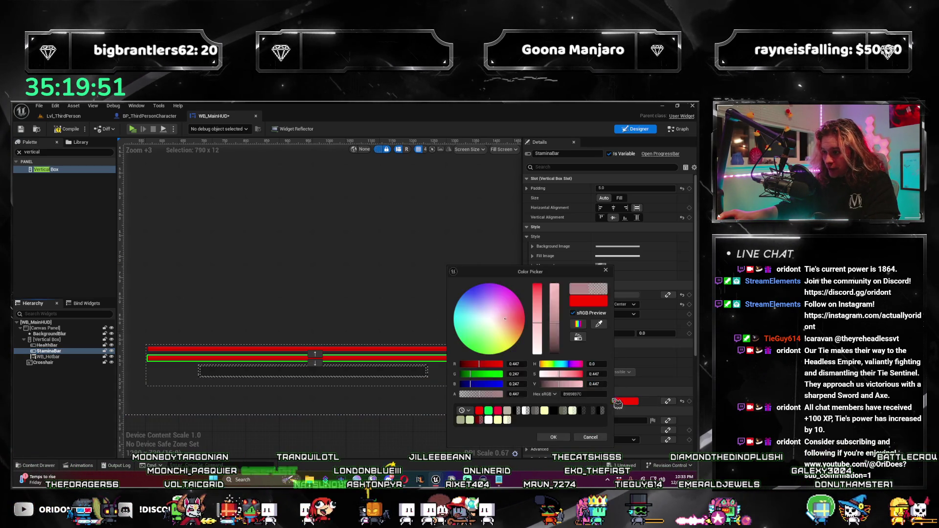
{"action": "left_click", "coordinate": [488, 411]}
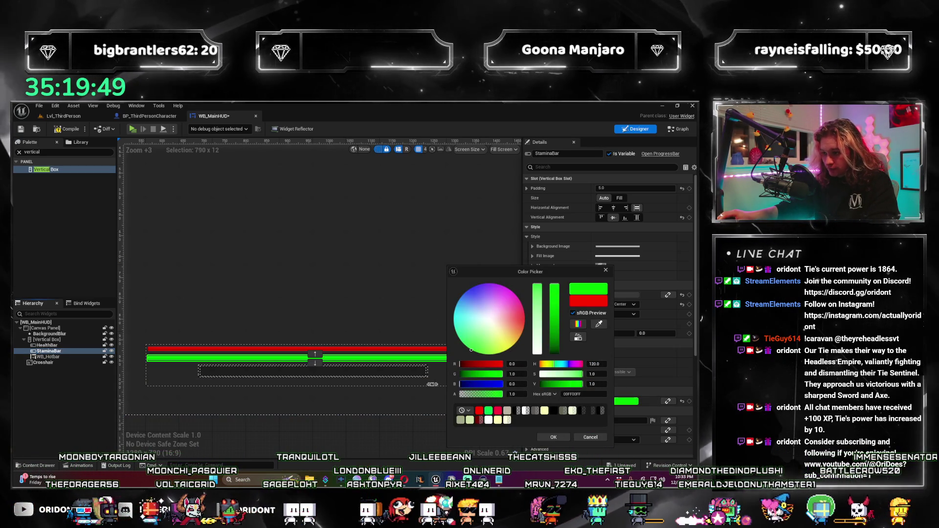
{"action": "left_click_drag", "start_coordinate": [463, 384], "coordinate": [458, 384]}
{"action": "left_click", "coordinate": [566, 438]}
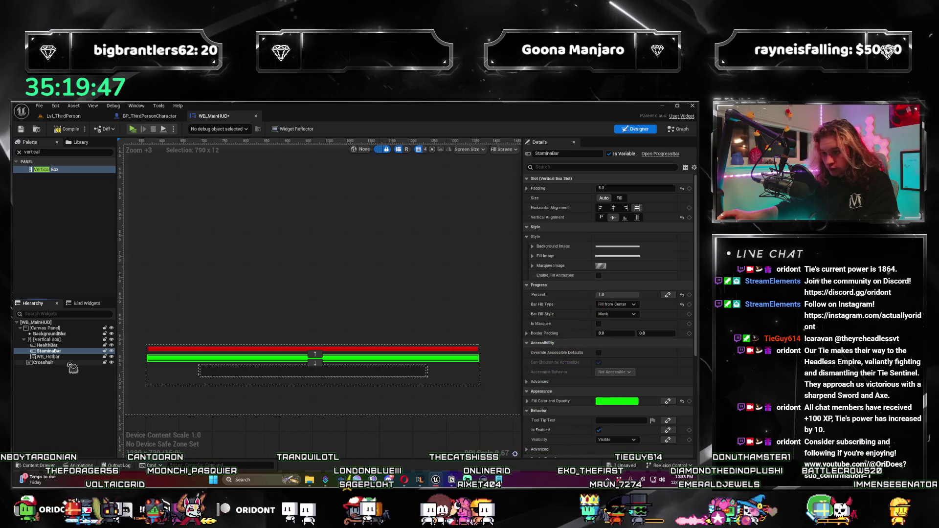
{"action": "key", "text": "ctrl+d"}
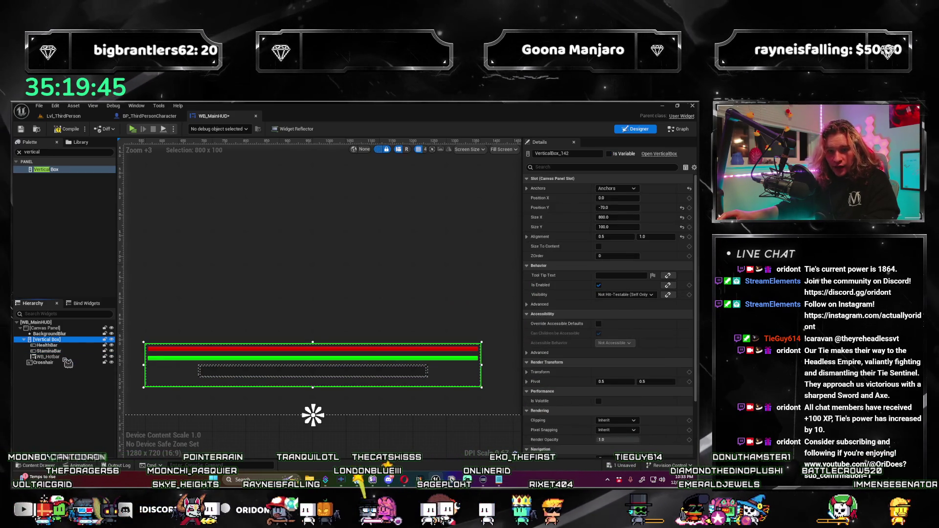
Put StaminaBar_1 below StaminaBar, above WB_Hotbar, with a yellow fill (FFFF00FF).
{"action": "left_click_drag", "start_coordinate": [65, 360], "coordinate": [65, 360]}
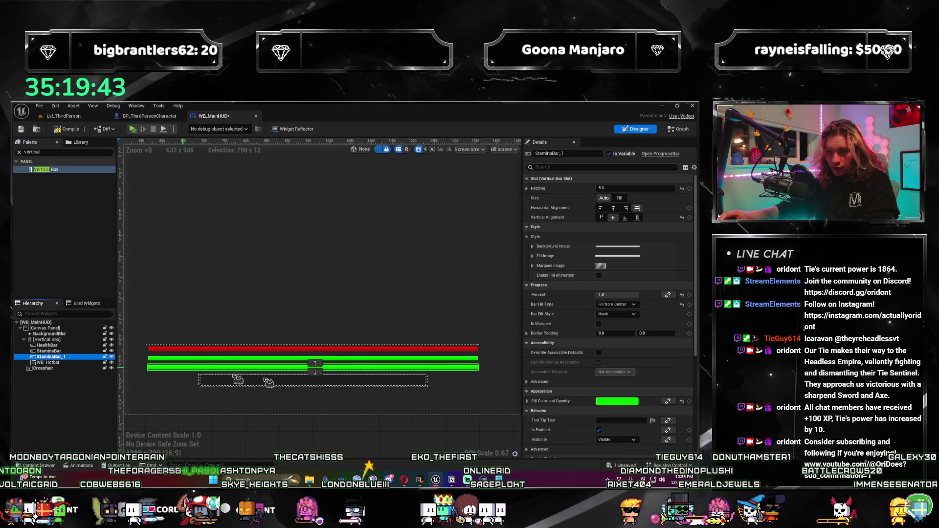
{"action": "left_click", "coordinate": [601, 402]}
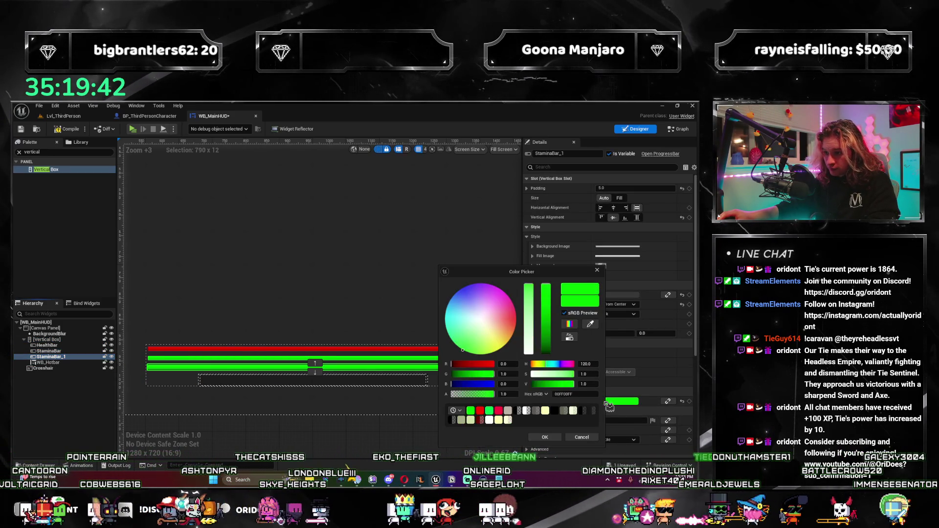
{"action": "left_click", "coordinate": [493, 363]}
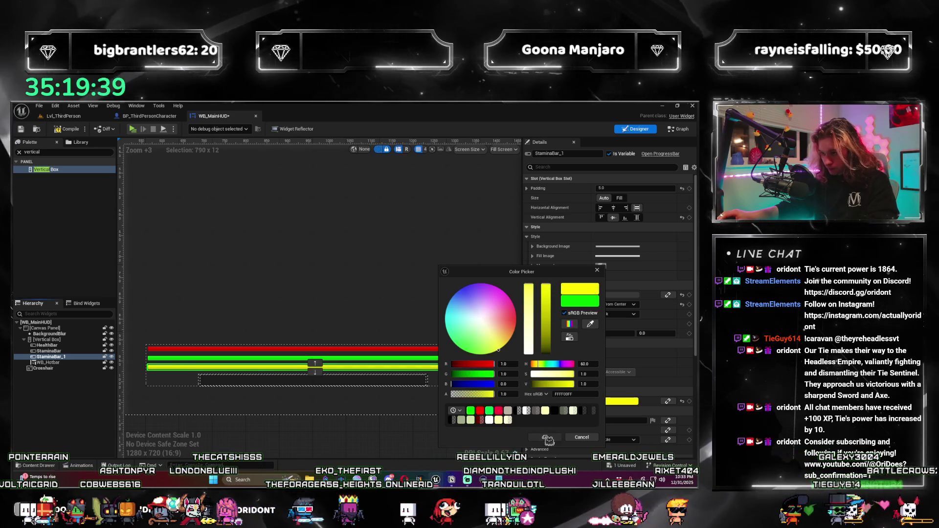
{"action": "left_click", "coordinate": [547, 438]}
{"action": "left_click", "coordinate": [307, 394]}
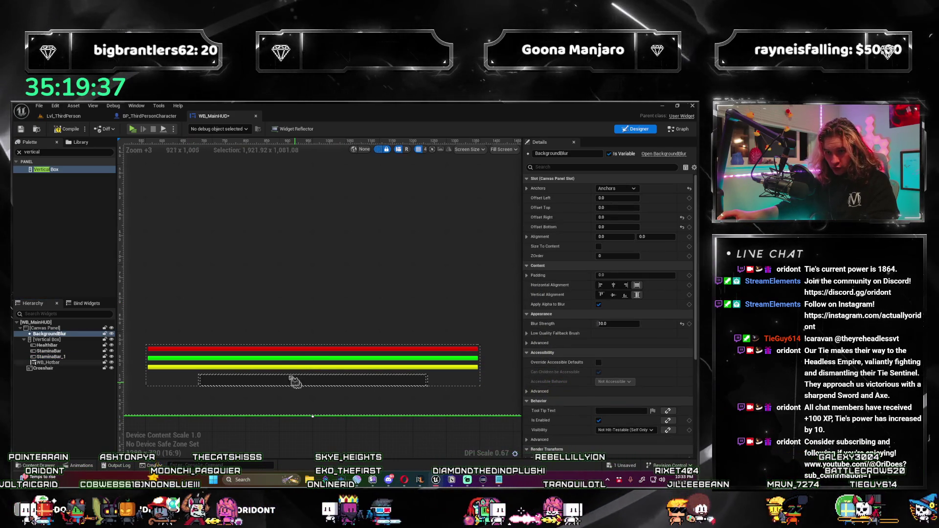
Check the red, green and yellow bars on the canvas, then clear the selection.
{"action": "left_click", "coordinate": [274, 360]}
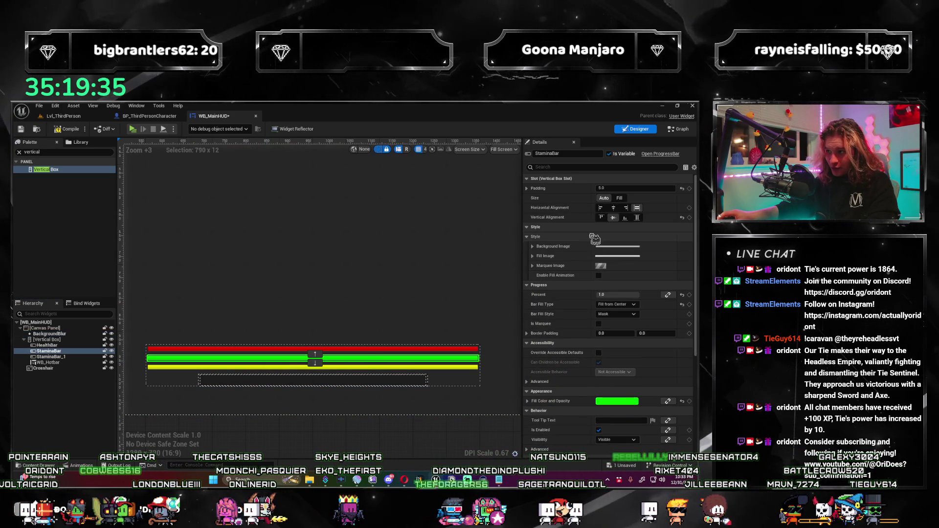
{"action": "left_click", "coordinate": [357, 367]}
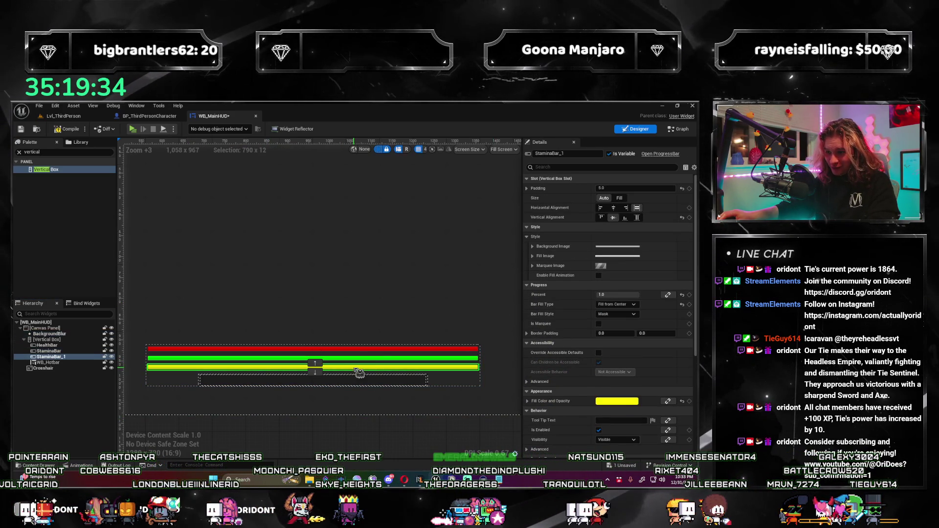
{"action": "left_click", "coordinate": [380, 349]}
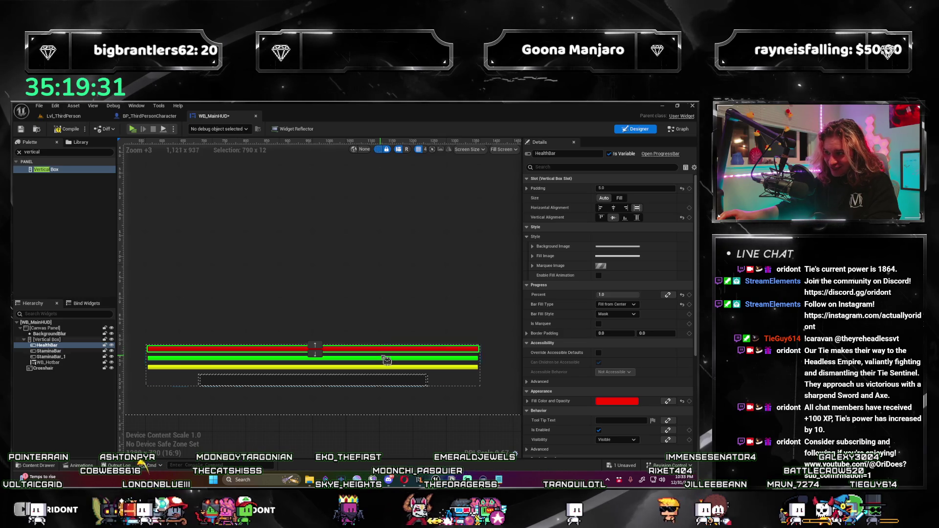
{"action": "left_click", "coordinate": [386, 360]}
{"action": "left_click", "coordinate": [387, 367]}
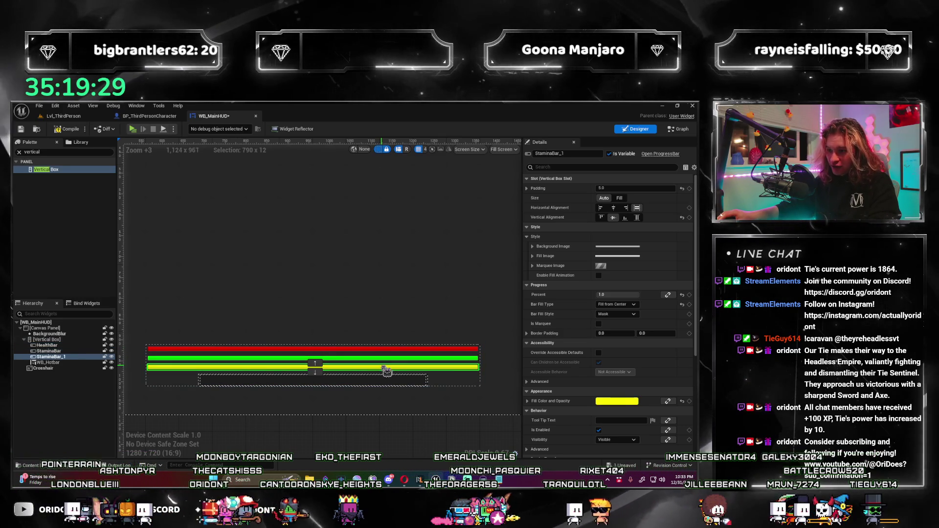
{"action": "left_click", "coordinate": [273, 283]}
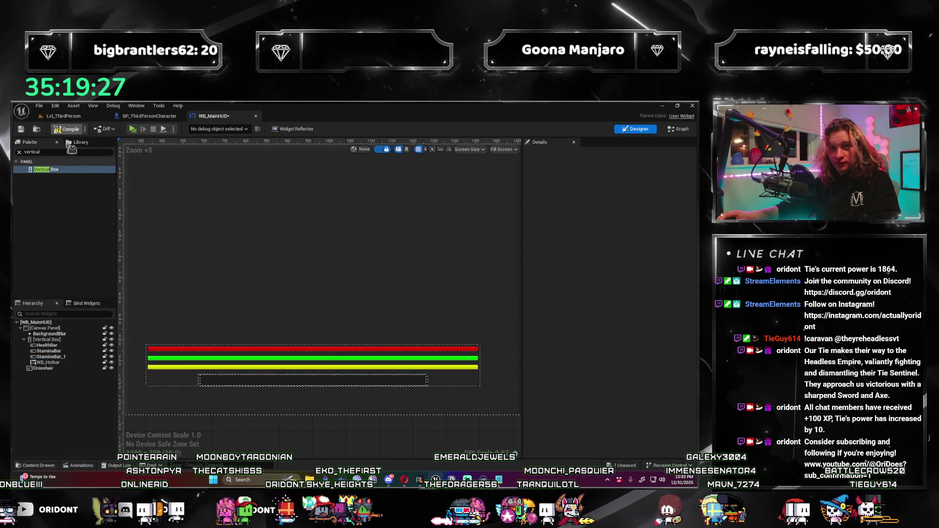
Save WB_MainHUD and launch a three-client Play preview from Lvl_ThirdPerson.
{"action": "key", "text": "ctrl+s"}
{"action": "left_click", "coordinate": [64, 115]}
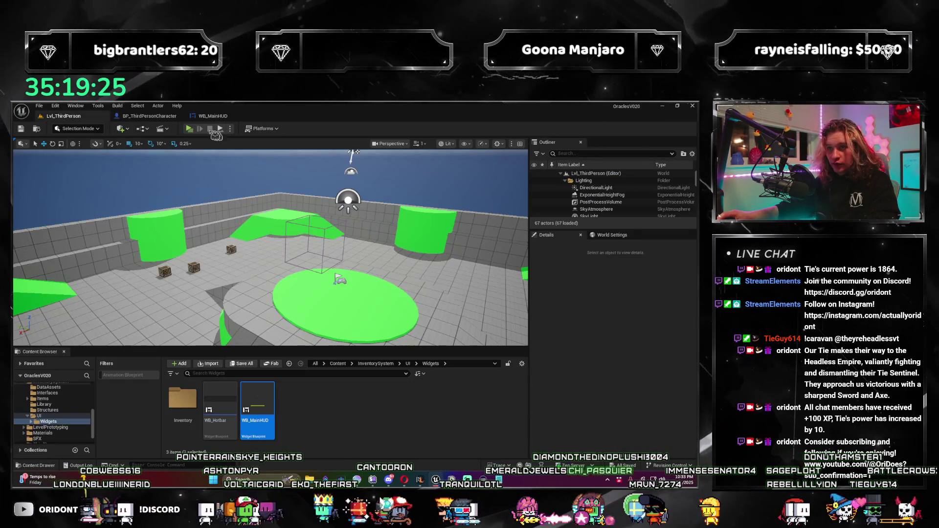
{"action": "key", "text": "alt+p"}
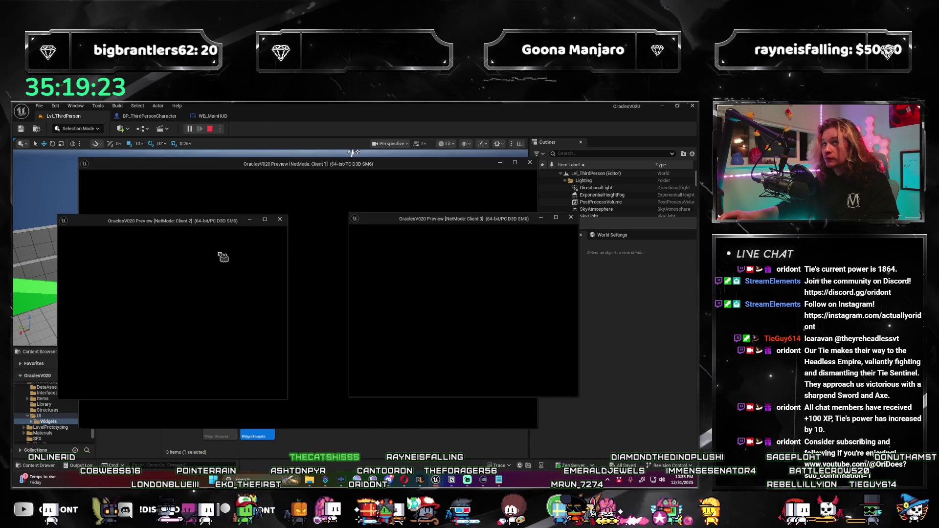
Run and jump the client 3 character, stop the session, and return to WB_MainHUD.
{"action": "key", "text": "w"}
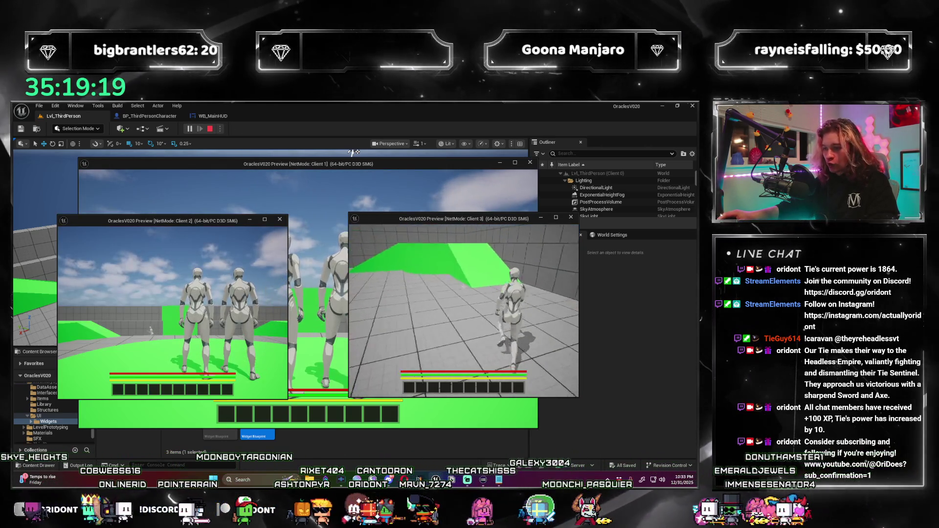
{"action": "key", "text": "space"}
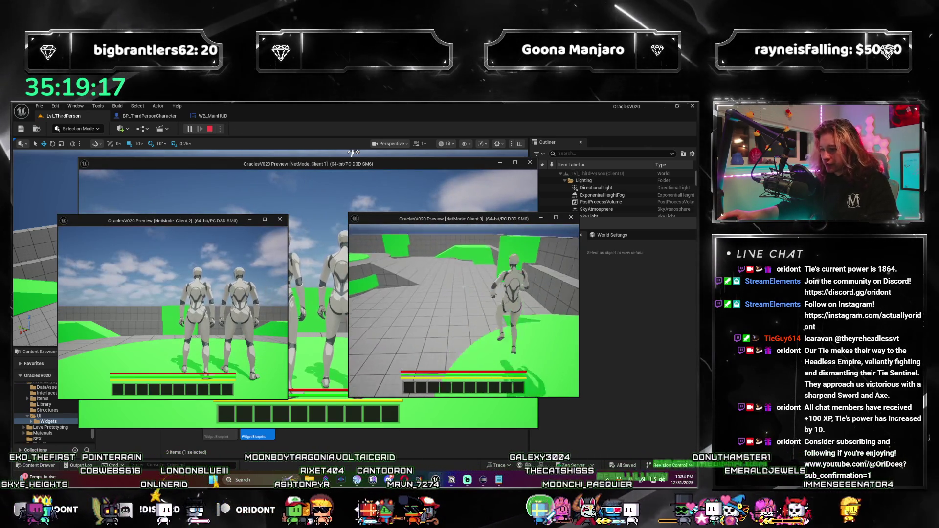
{"action": "key", "text": "Escape"}
{"action": "left_click", "coordinate": [159, 115]}
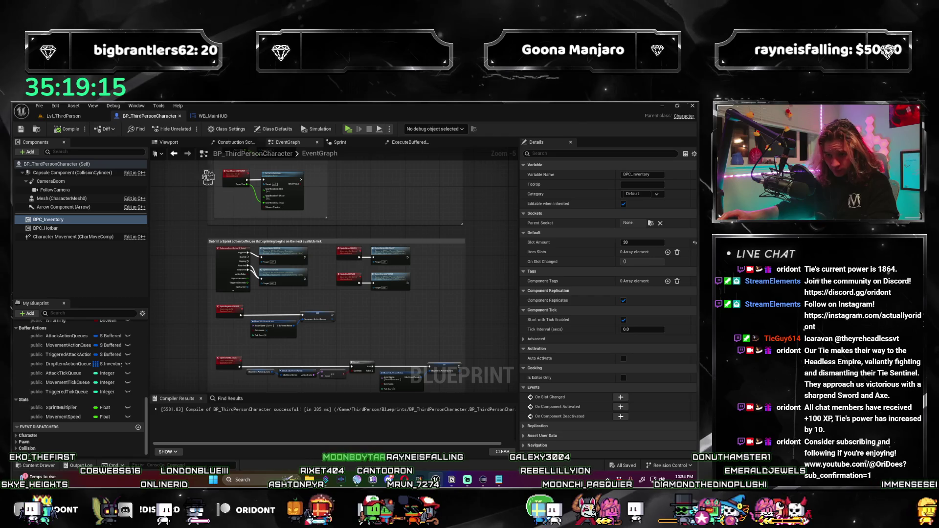
{"action": "left_click", "coordinate": [213, 117]}
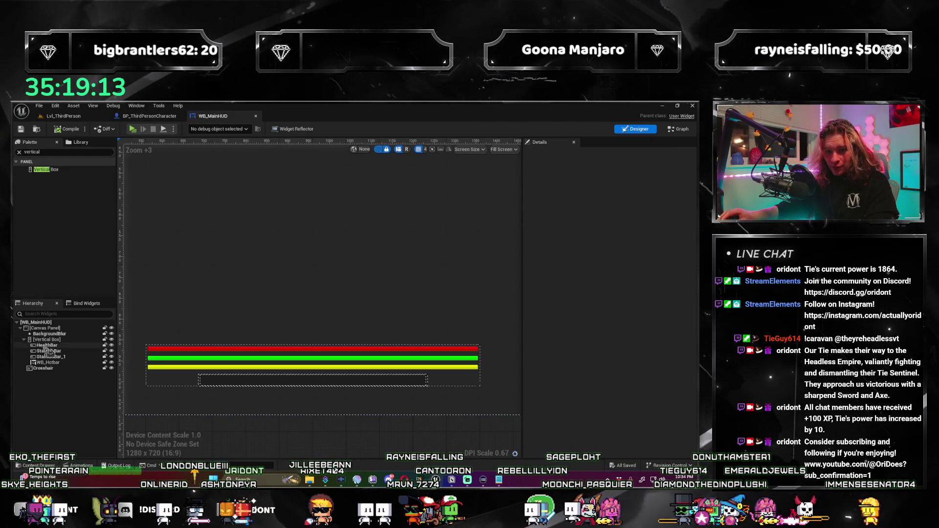
{"action": "type", "text": "te"}
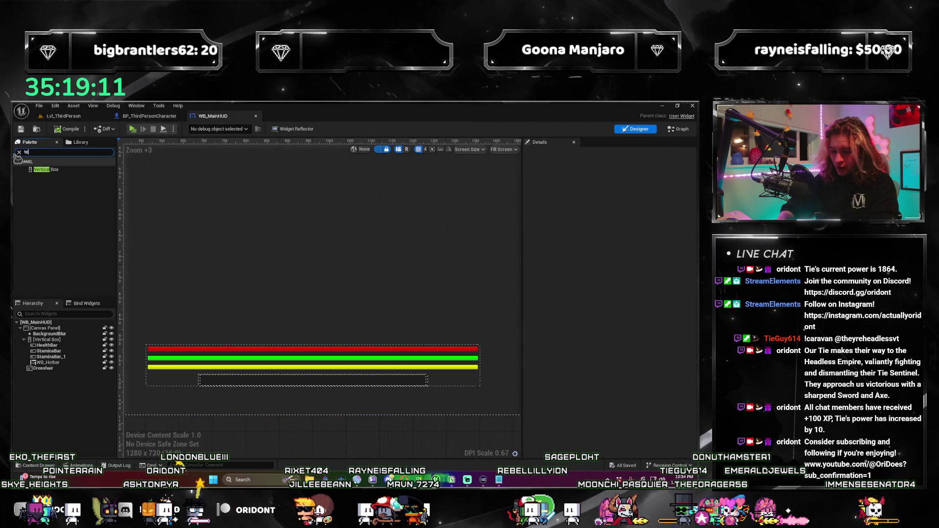
Drag a Text widget from the Palette onto the HUD canvas.
{"action": "type", "text": "xt"}
{"action": "left_click", "coordinate": [67, 177]}
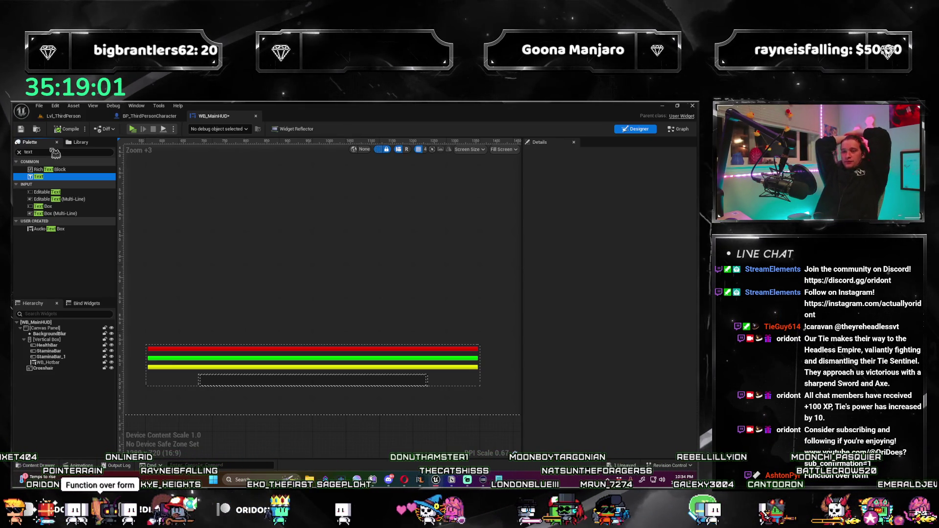
{"action": "mouse_move", "coordinate": [55, 154]}
{"action": "left_mouse_down"}
{"action": "mouse_move", "coordinate": [172, 328]}
{"action": "mouse_move", "coordinate": [239, 318]}
{"action": "mouse_move", "coordinate": [216, 278]}
{"action": "mouse_move", "coordinate": [294, 348]}
{"action": "mouse_move", "coordinate": [65, 339]}
{"action": "left_mouse_up"}
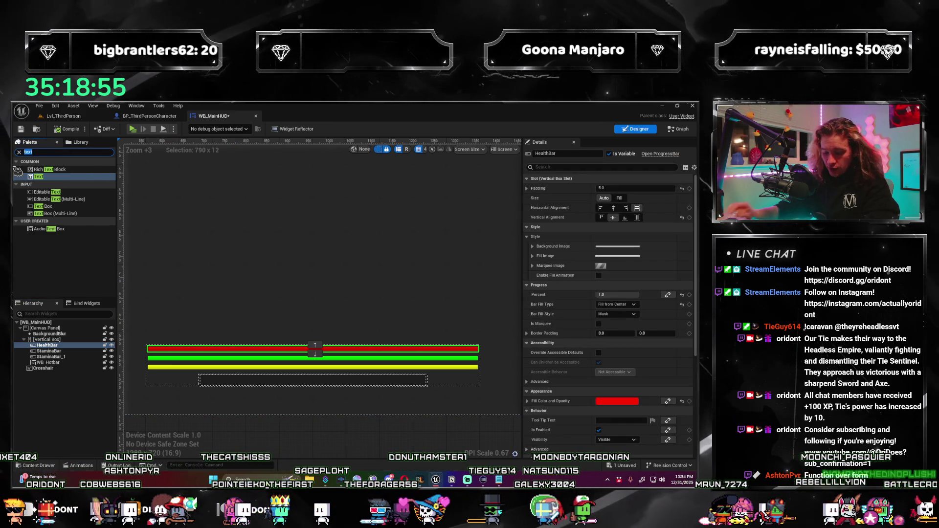
Wrap HealthBar in a Horizontal Box set to Fill and add a Text label into that row.
{"action": "type", "text": "horiz"}
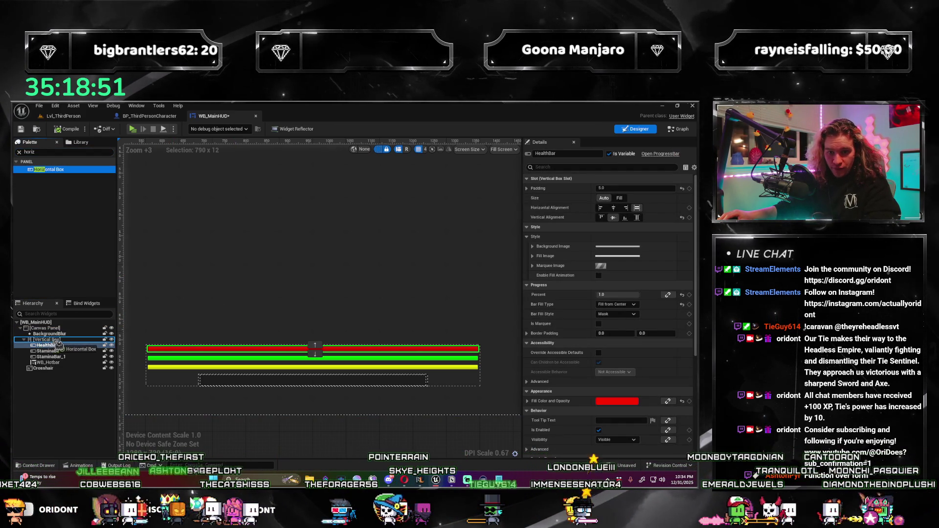
{"action": "mouse_move", "coordinate": [51, 368]}
{"action": "left_mouse_down"}
{"action": "mouse_move", "coordinate": [62, 349]}
{"action": "mouse_move", "coordinate": [55, 345]}
{"action": "left_mouse_up"}
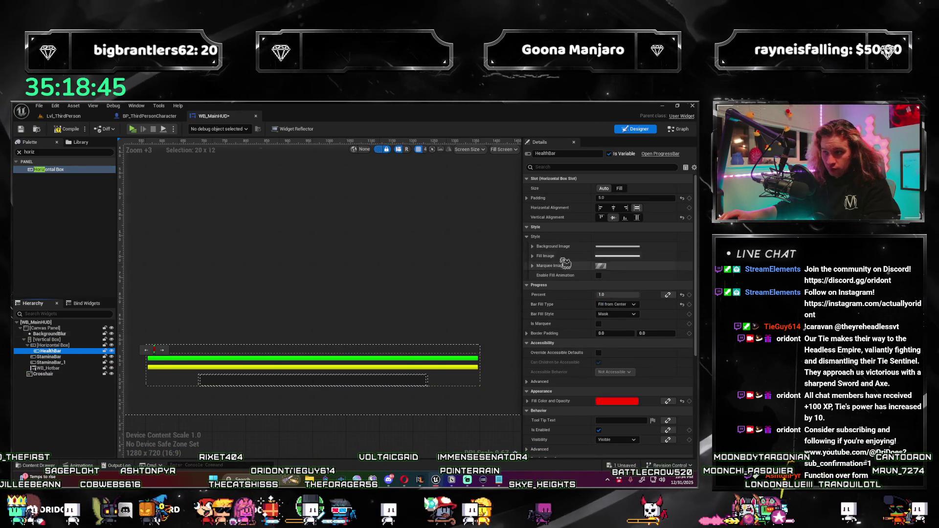
{"action": "left_click", "coordinate": [620, 188]}
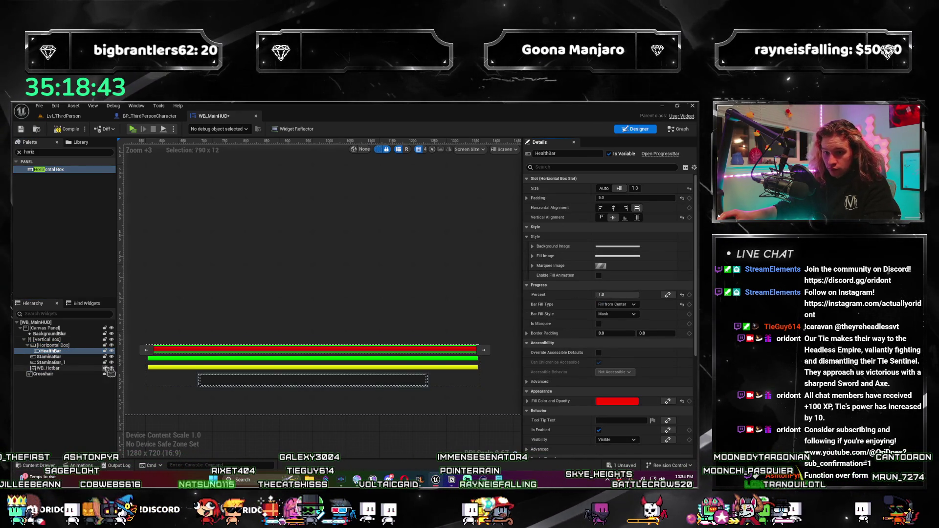
{"action": "left_click", "coordinate": [68, 345]}
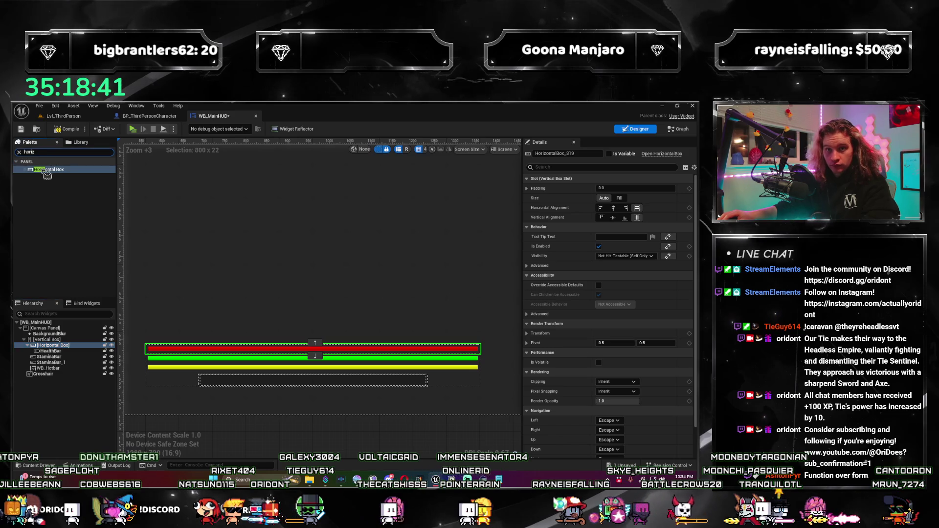
{"action": "type", "text": "text"}
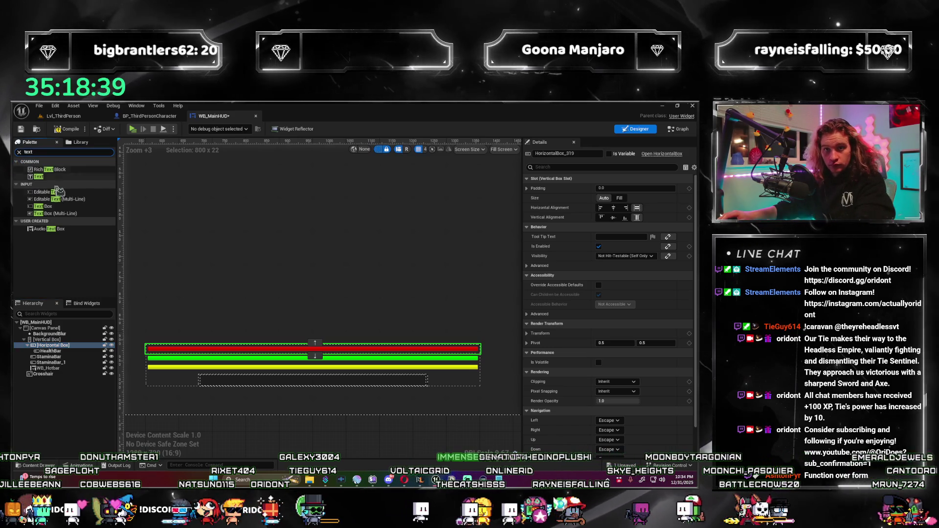
{"action": "mouse_move", "coordinate": [57, 183]}
{"action": "left_mouse_down"}
{"action": "mouse_move", "coordinate": [59, 342]}
{"action": "mouse_move", "coordinate": [68, 356]}
{"action": "left_mouse_up"}
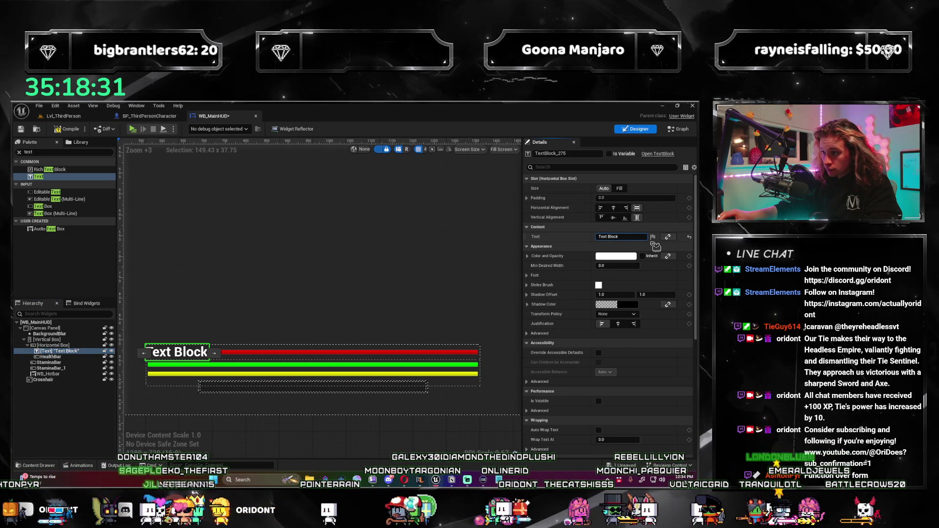
Set the health label's text to '0 / 0' with a padding of 5.
{"action": "type", "text": "0 / 0"}
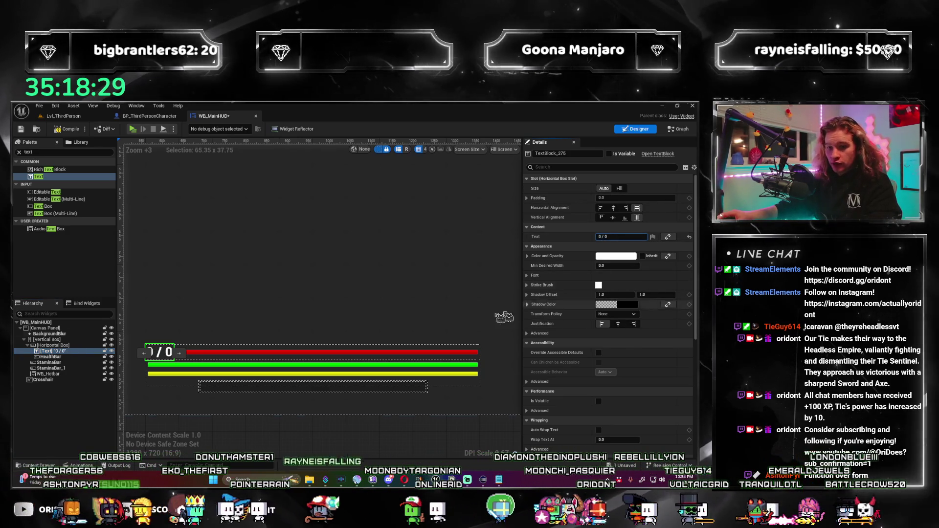
{"action": "key", "text": "Return"}
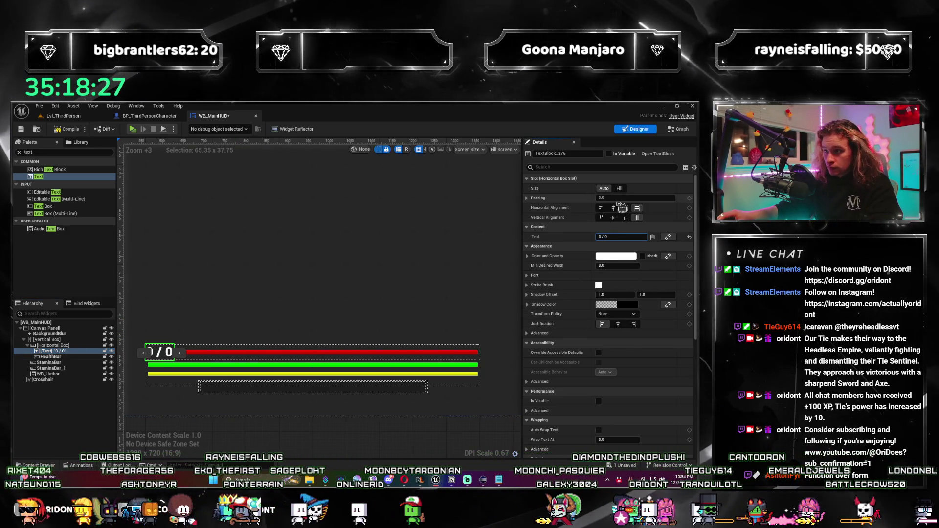
{"action": "left_click", "coordinate": [617, 197]}
{"action": "type", "text": "5"}
{"action": "key", "text": "Return"}
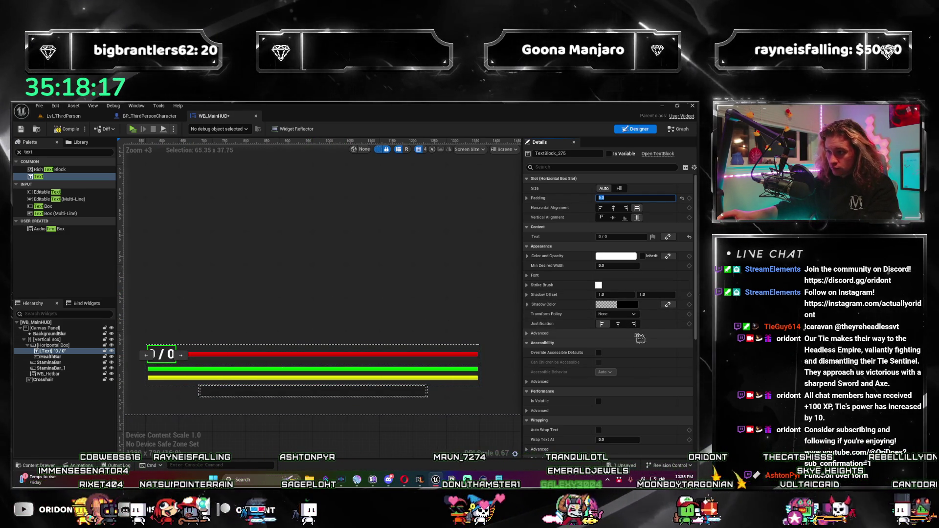
{"action": "key", "text": "Return"}
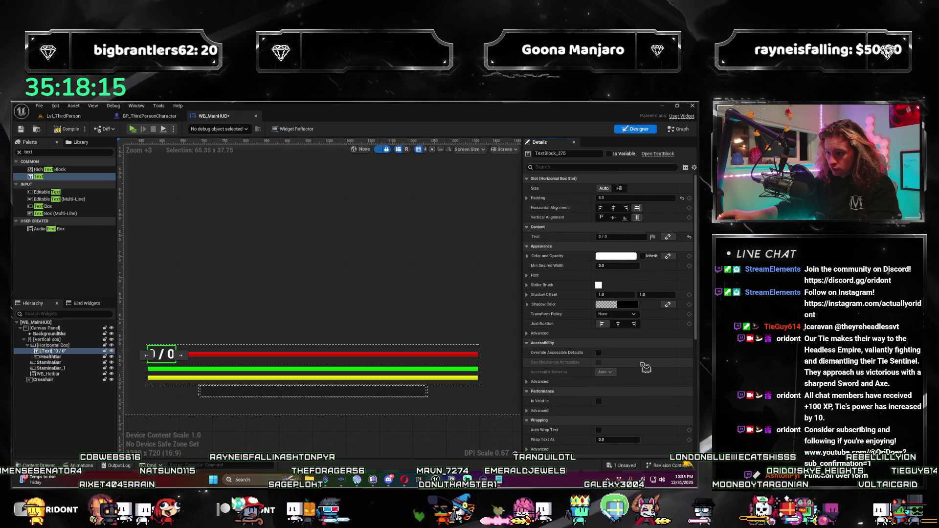
Give the label font size 12, then add another Horizontal Box for the stamina bar.
{"action": "scroll", "coordinate": [645, 367], "scroll_direction": "down", "scroll_amount": 1}
{"action": "left_click", "coordinate": [531, 253]}
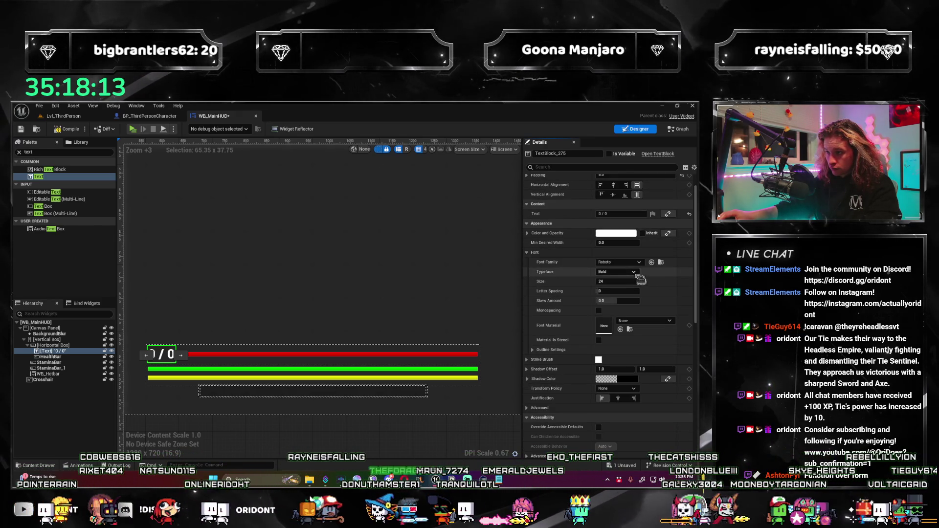
{"action": "type", "text": "2"}
{"action": "key", "text": "Return"}
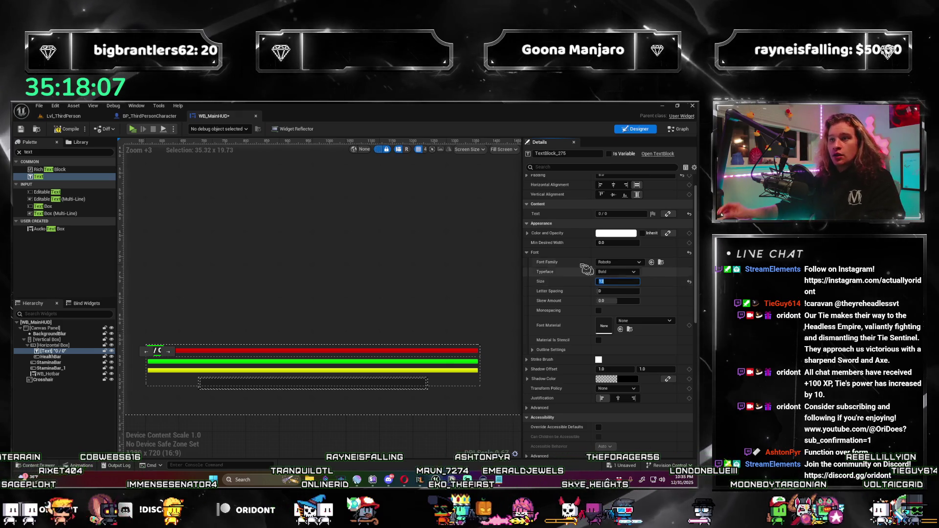
{"action": "left_click", "coordinate": [61, 351]}
{"action": "type", "text": "horiz"}
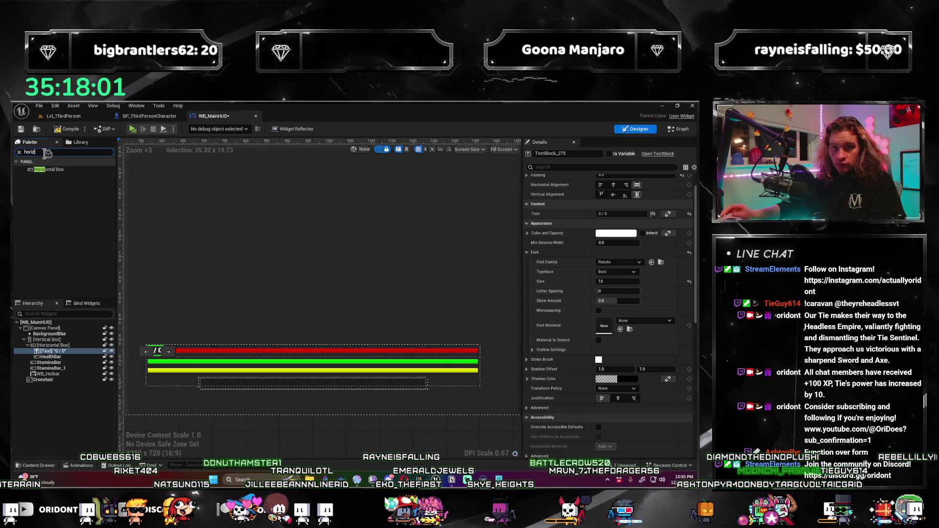
{"action": "mouse_move", "coordinate": [58, 178]}
{"action": "left_mouse_down"}
{"action": "mouse_move", "coordinate": [68, 293]}
{"action": "mouse_move", "coordinate": [57, 366]}
{"action": "left_mouse_up"}
Move the green StaminaBar into the new Horizontal Box with a '0 / 0' label beside it.
{"action": "left_click_drag", "start_coordinate": [49, 368], "coordinate": [64, 366]}
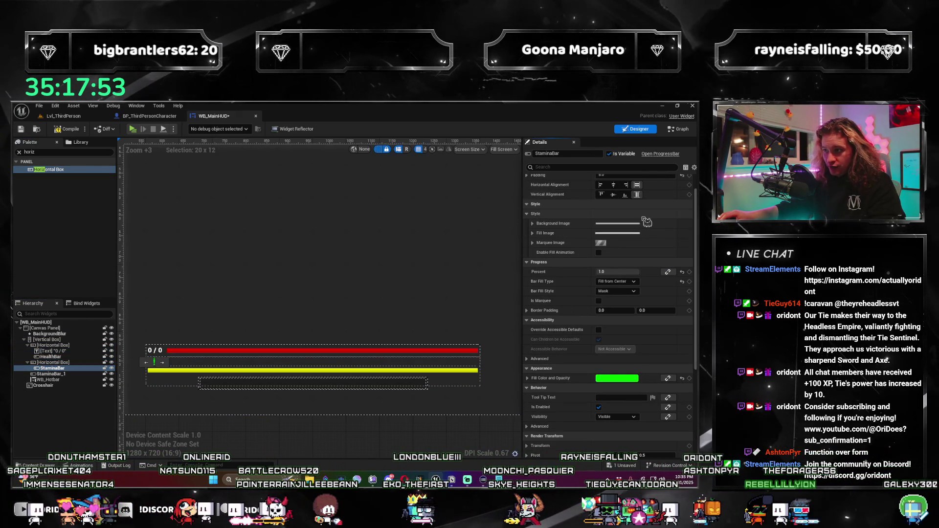
{"action": "scroll", "coordinate": [645, 218], "scroll_direction": "up", "scroll_amount": 1}
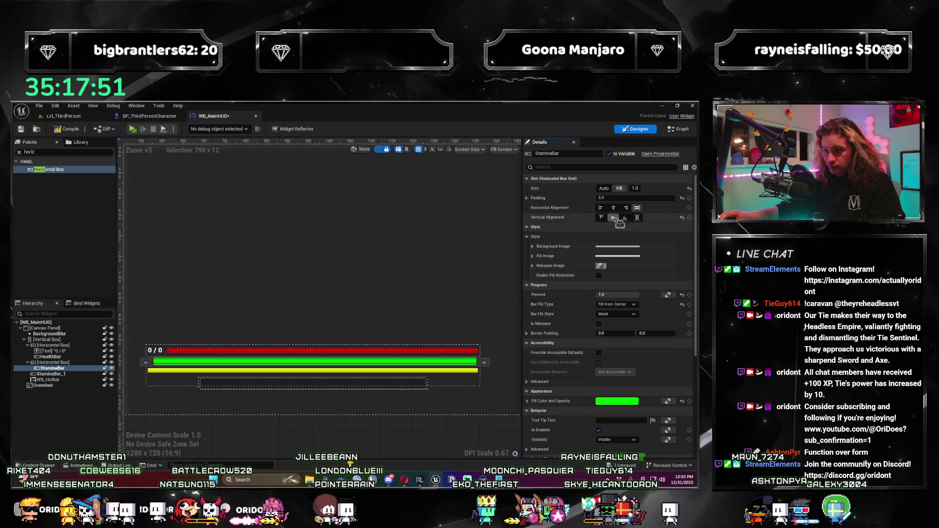
{"action": "mouse_move", "coordinate": [51, 356]}
{"action": "left_mouse_down"}
{"action": "mouse_move", "coordinate": [63, 362]}
{"action": "mouse_move", "coordinate": [55, 361]}
{"action": "mouse_move", "coordinate": [59, 374]}
{"action": "left_mouse_up"}
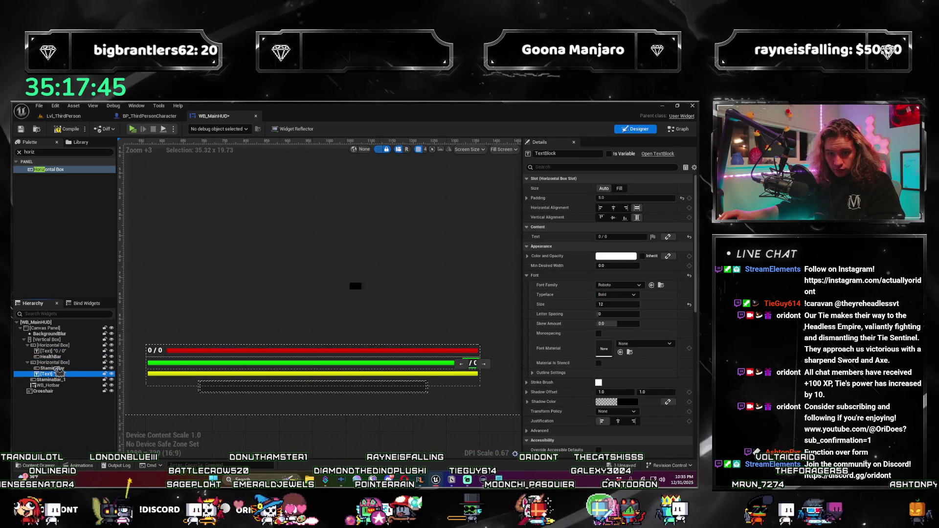
Give the yellow bar its own Fill row with a pasted '0 / 0' label, then begin renaming it.
{"action": "left_click_drag", "start_coordinate": [68, 381], "coordinate": [62, 391]}
{"action": "key", "text": "ctrl+v"}
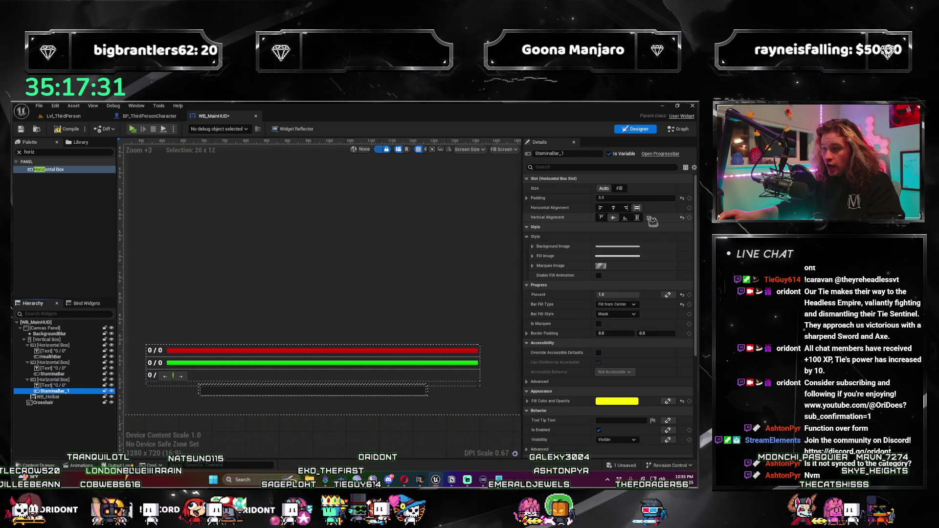
{"action": "left_click", "coordinate": [619, 189]}
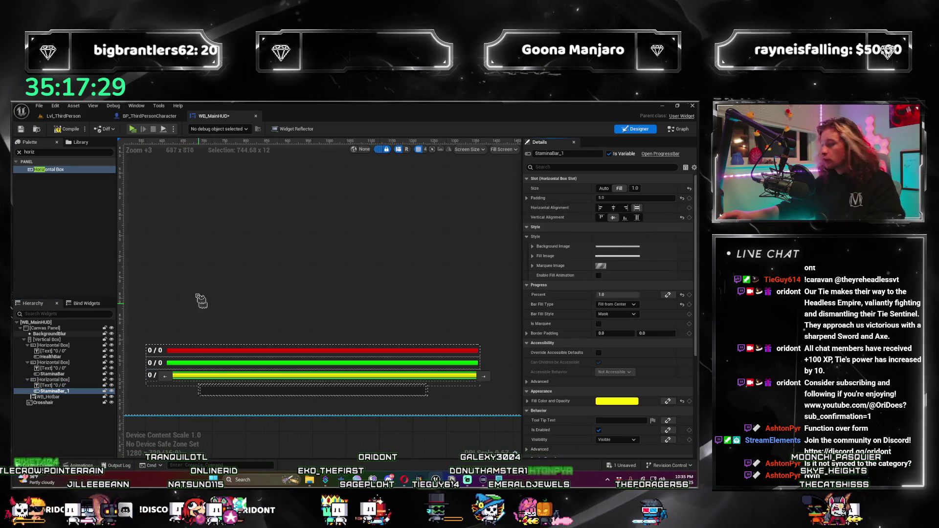
{"action": "left_click", "coordinate": [179, 371]}
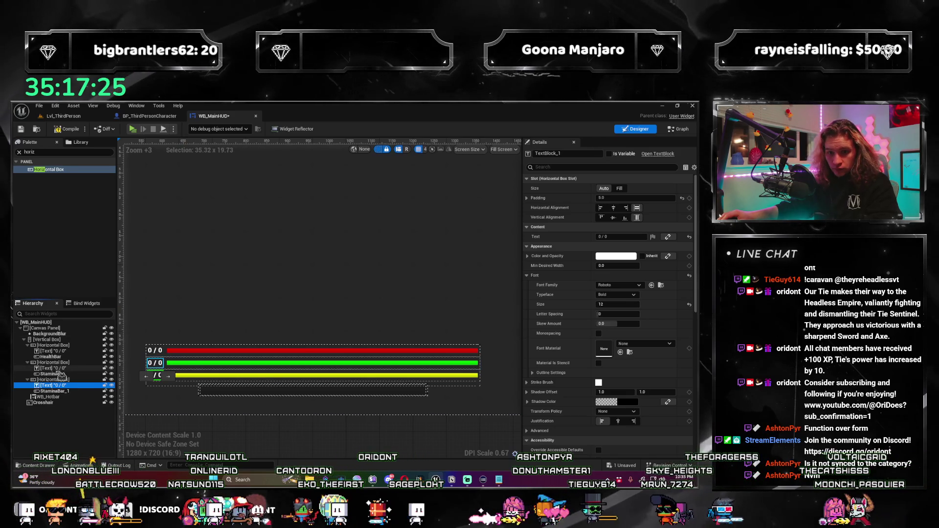
{"action": "left_click", "coordinate": [59, 374]}
{"action": "left_click", "coordinate": [59, 391]}
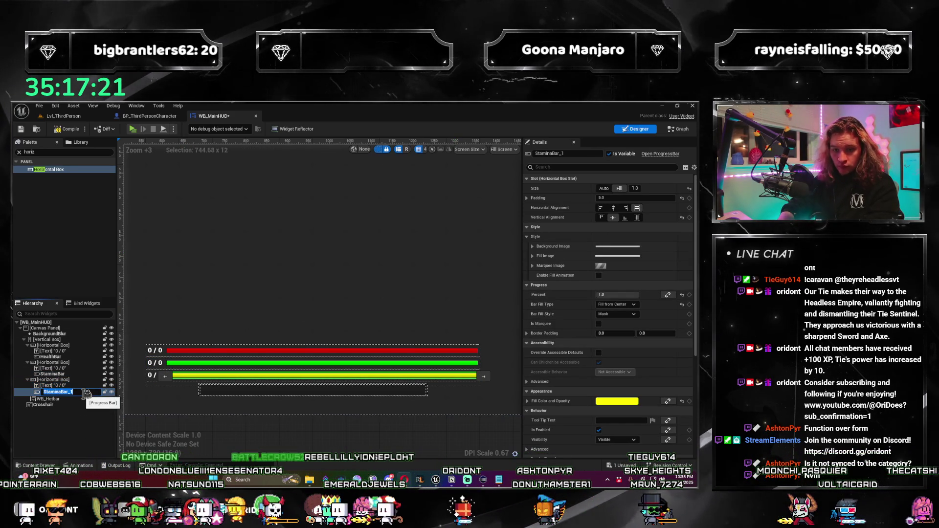
{"action": "key", "text": "F2"}
Rename the yellow progress bar to AnimaBar.
{"action": "type", "text": "AnimaBar"}
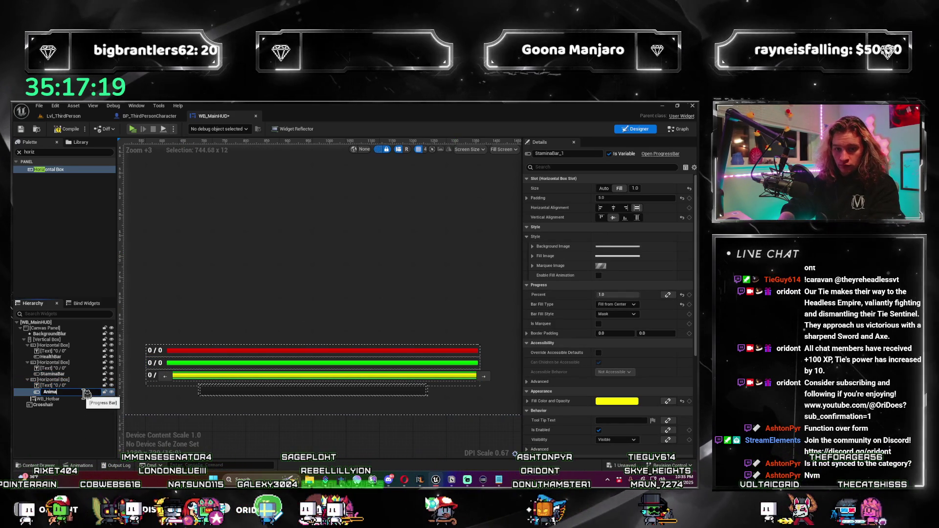
{"action": "key", "text": "Return"}
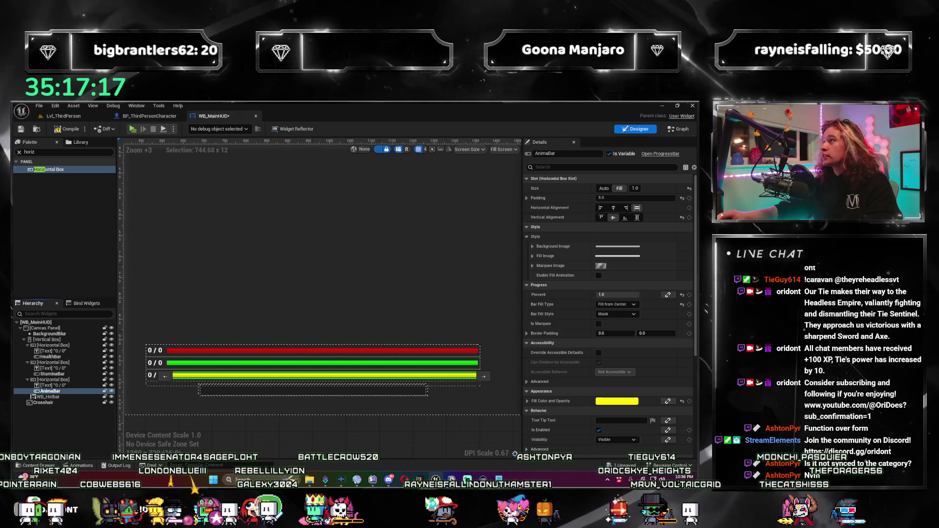
{"action": "left_click", "coordinate": [73, 351]}
{"action": "type", "text": "HealthText"}
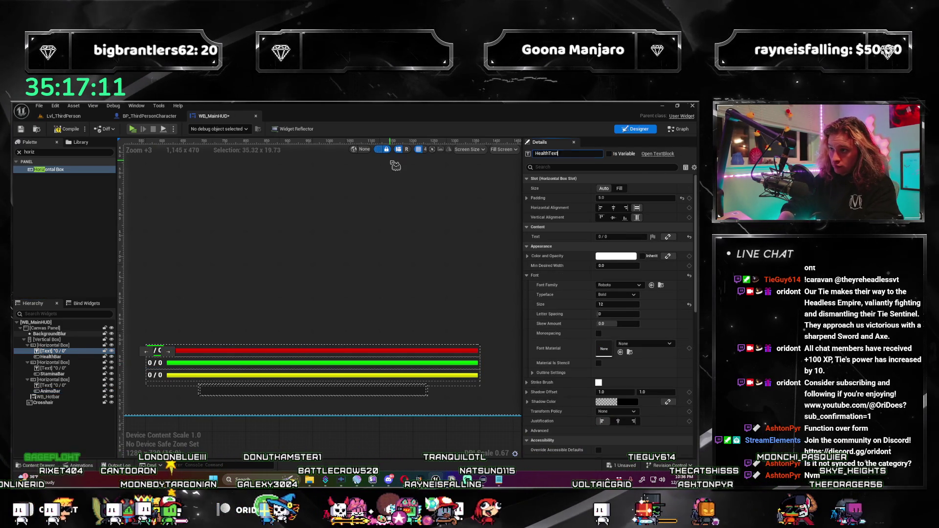
Rename the stamina row's label to StaminaText, save, and start the three-client preview.
{"action": "left_click", "coordinate": [157, 362]}
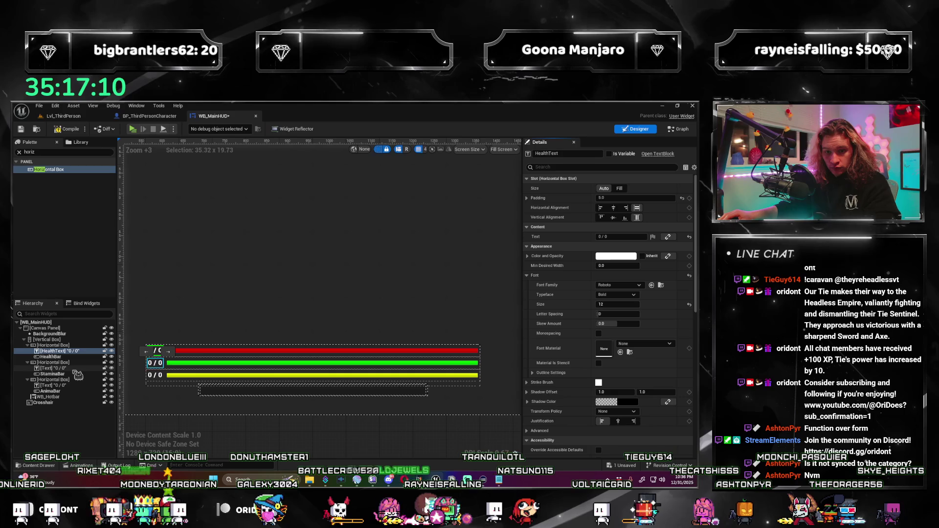
{"action": "left_click", "coordinate": [582, 154]}
{"action": "double_click", "coordinate": [582, 153]}
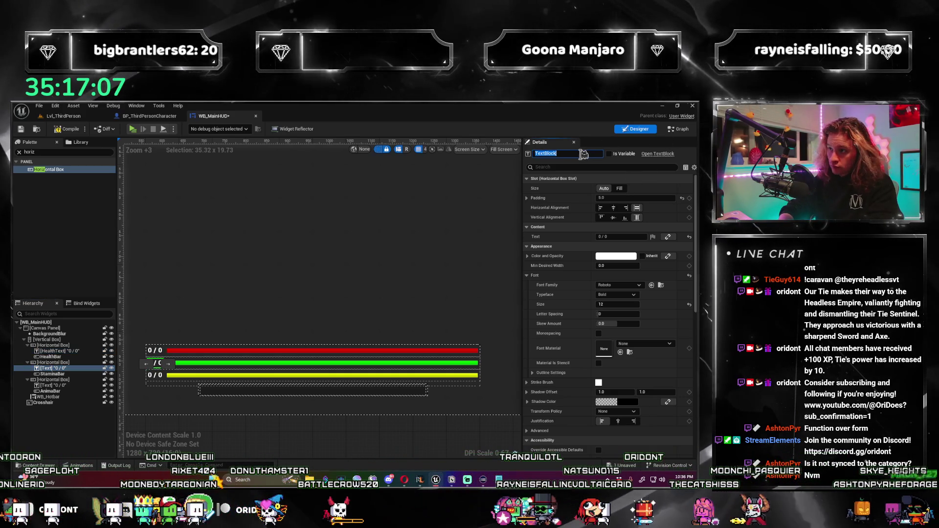
{"action": "type", "text": "StaminaTe"}
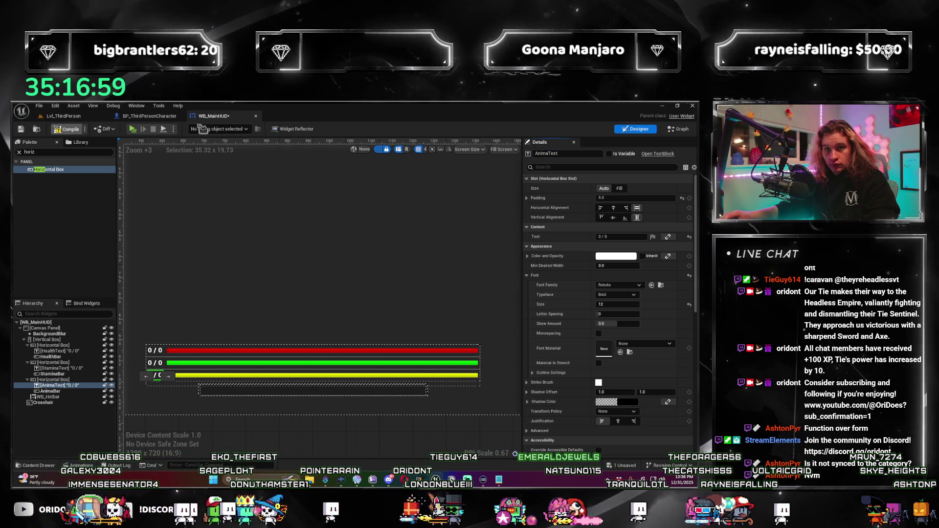
{"action": "key", "text": "ctrl+s"}
{"action": "left_click", "coordinate": [133, 129]}
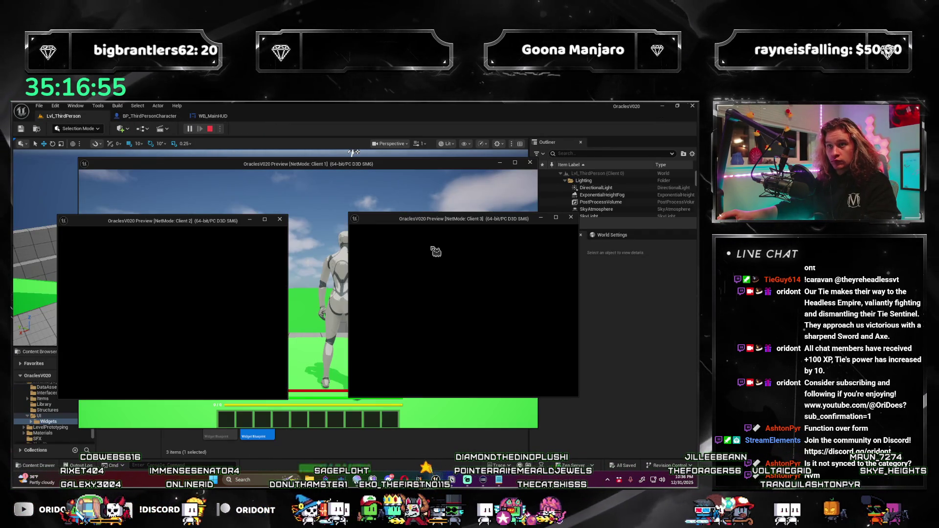
Run the Client 3 character toward the green block to check the HUD, then stop the preview.
{"action": "key", "text": "w"}
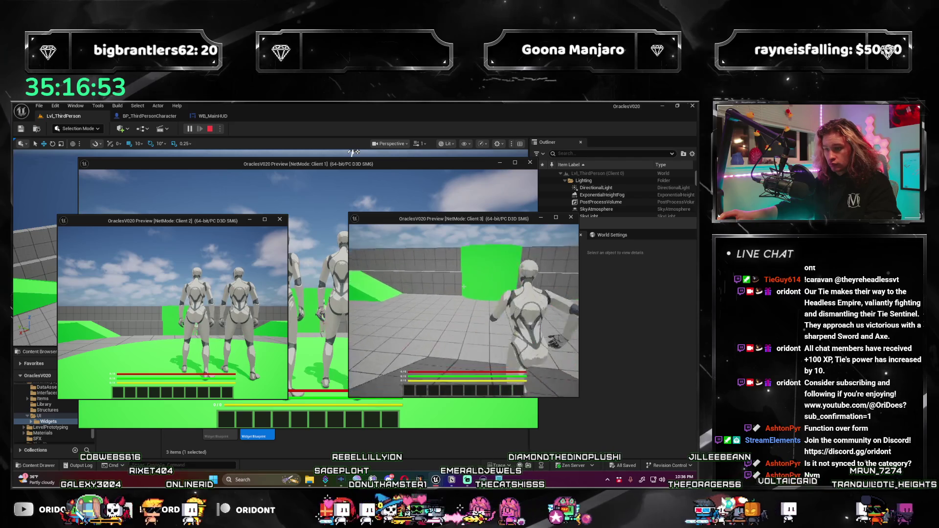
{"action": "key", "text": "w"}
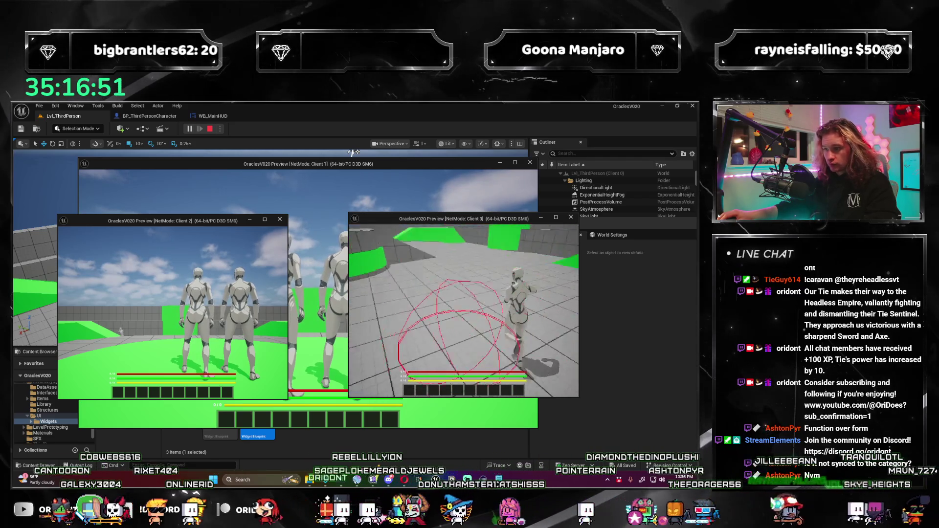
{"action": "key", "text": "w"}
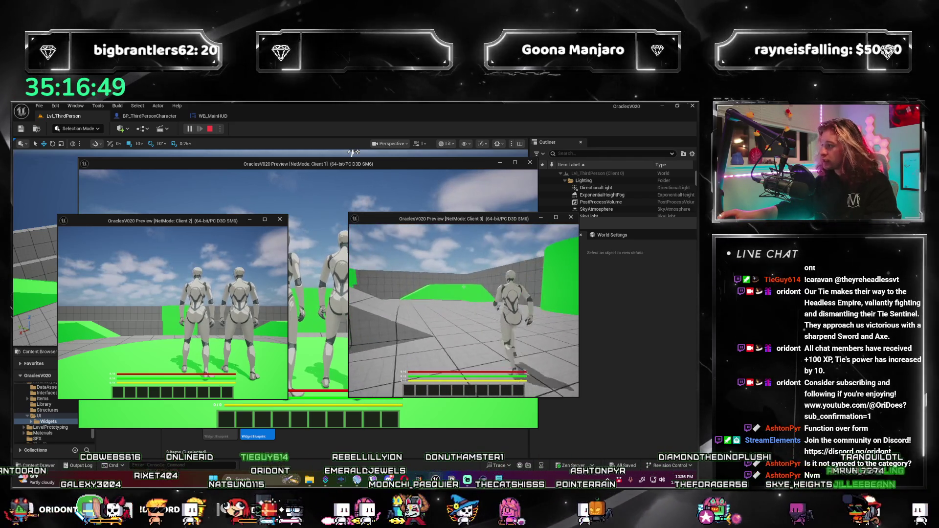
{"action": "key", "text": "w"}
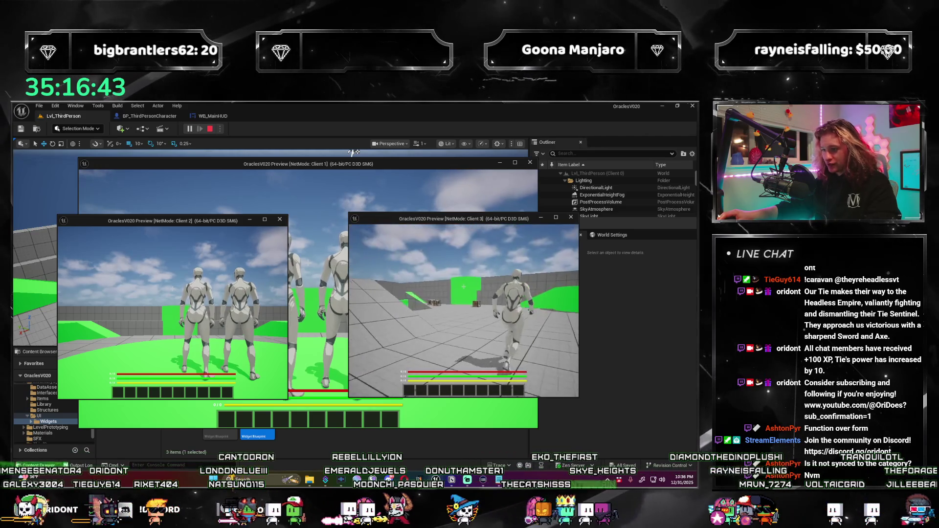
{"action": "key", "text": "w"}
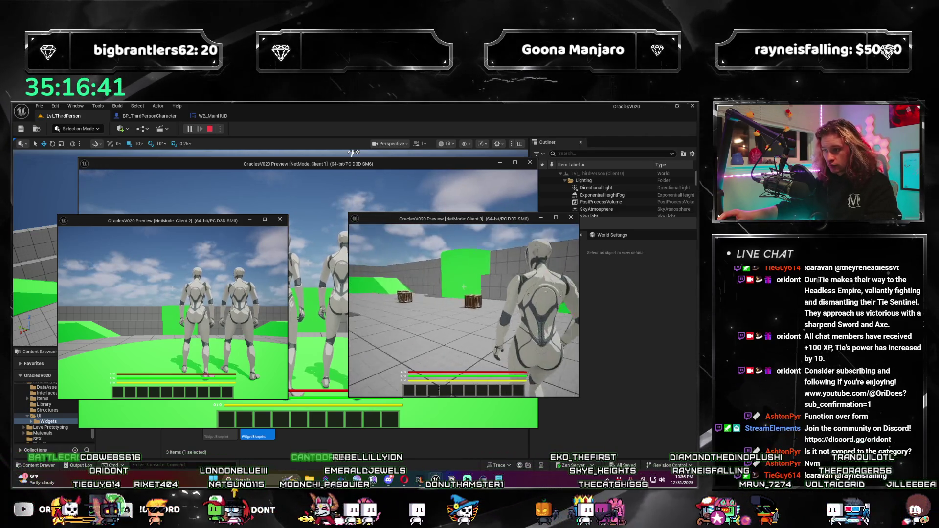
{"action": "key", "text": "w"}
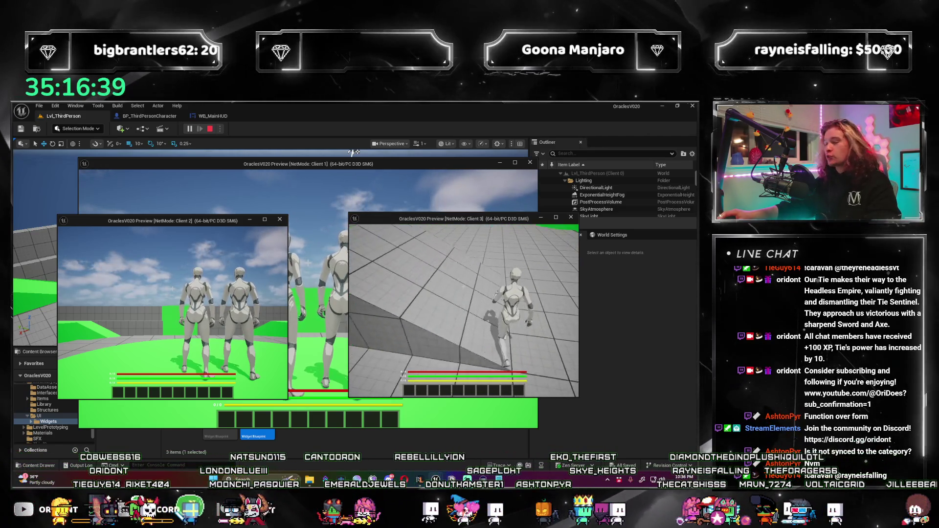
{"action": "key", "text": "w"}
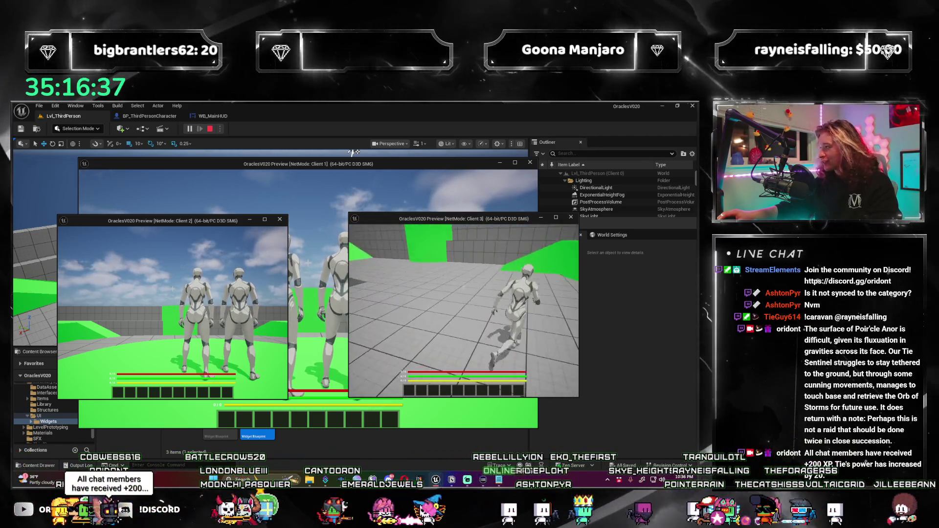
{"action": "key", "text": "w"}
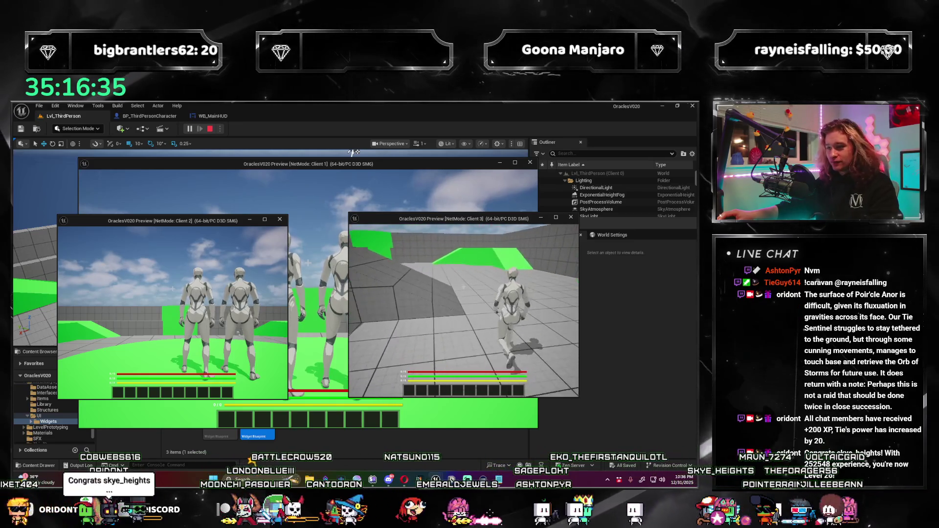
{"action": "key", "text": "Escape"}
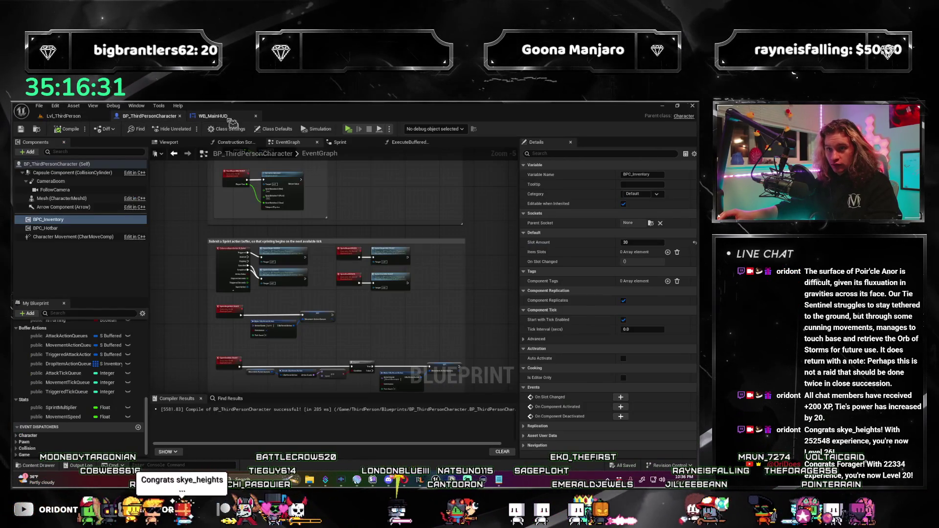
Select HealthBar in the WB_MainHUD designer, open the widget's EventGraph, then switch to Discord.
{"action": "left_click", "coordinate": [230, 119]}
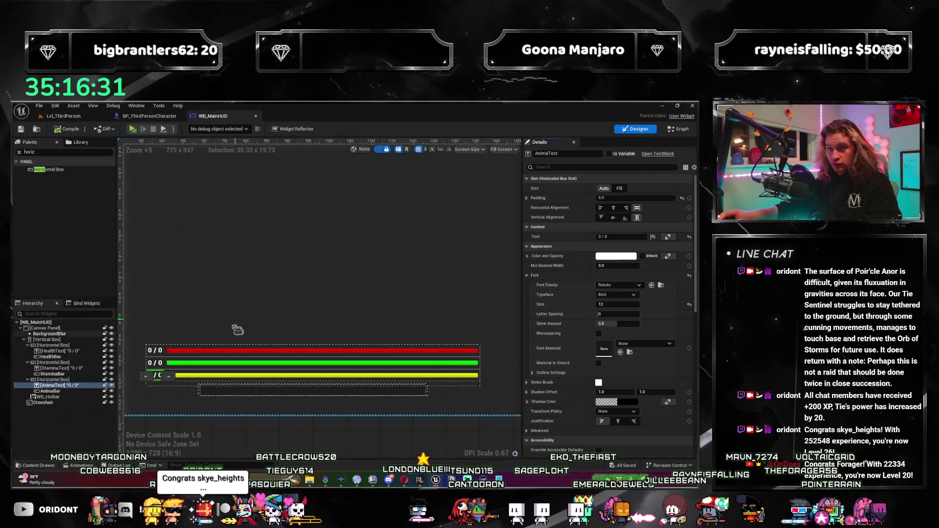
{"action": "left_click", "coordinate": [218, 351]}
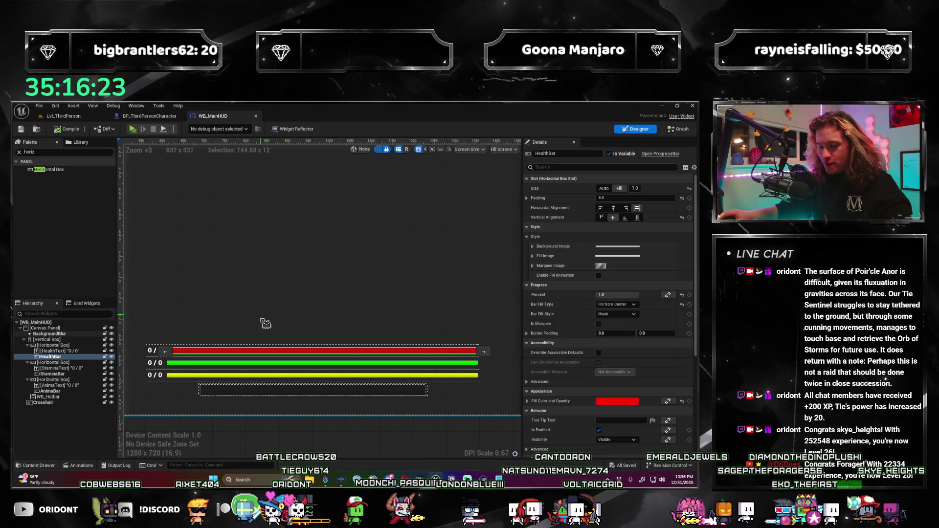
{"action": "double_click", "coordinate": [305, 352]}
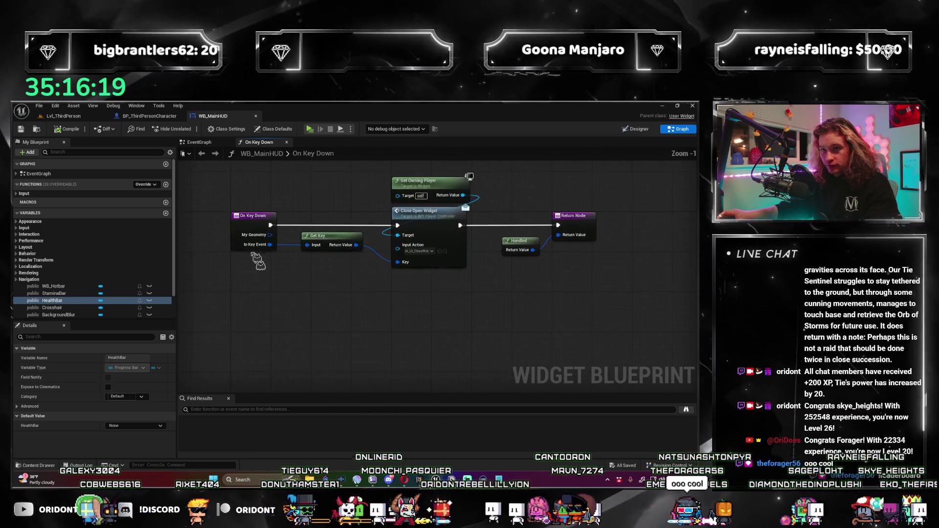
{"action": "left_click", "coordinate": [199, 142]}
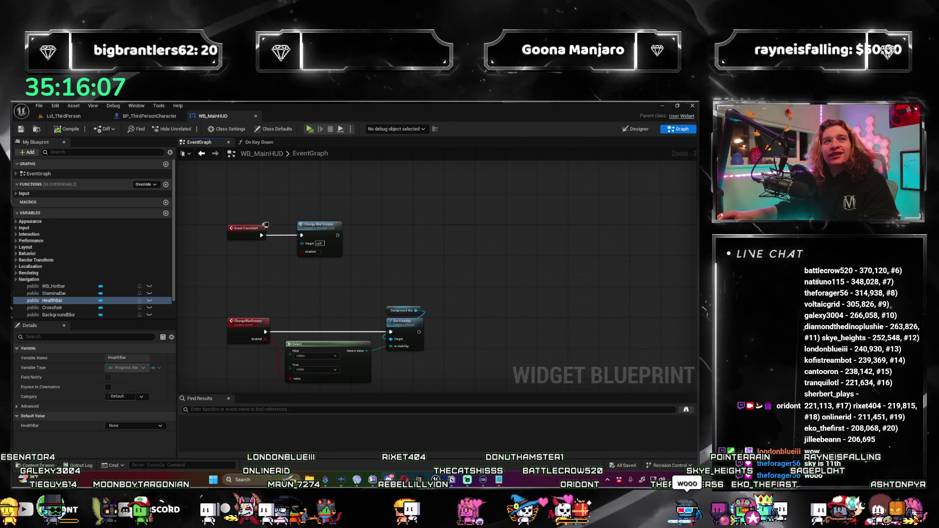
{"action": "key", "text": "alt+Tab"}
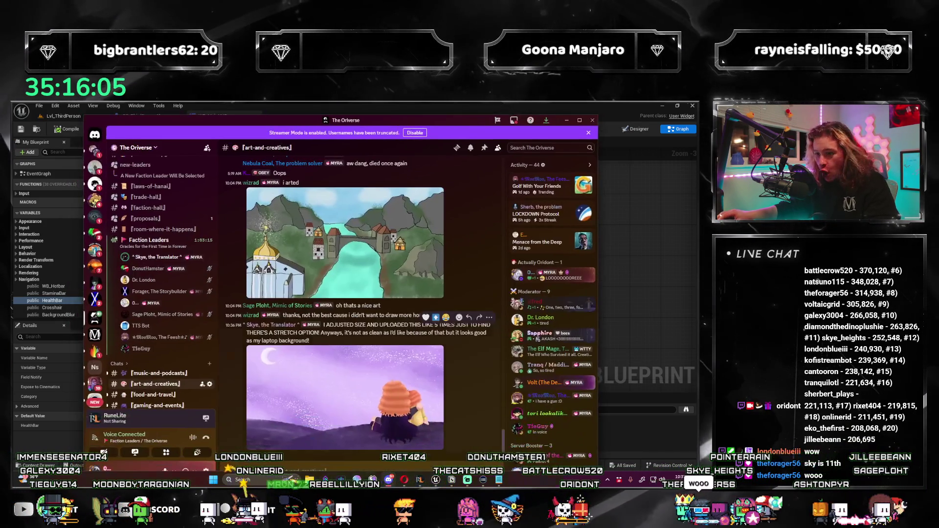
View the night-sky artwork in Discord's image viewer, zooming in and out, then close it.
{"action": "left_click", "coordinate": [345, 407]}
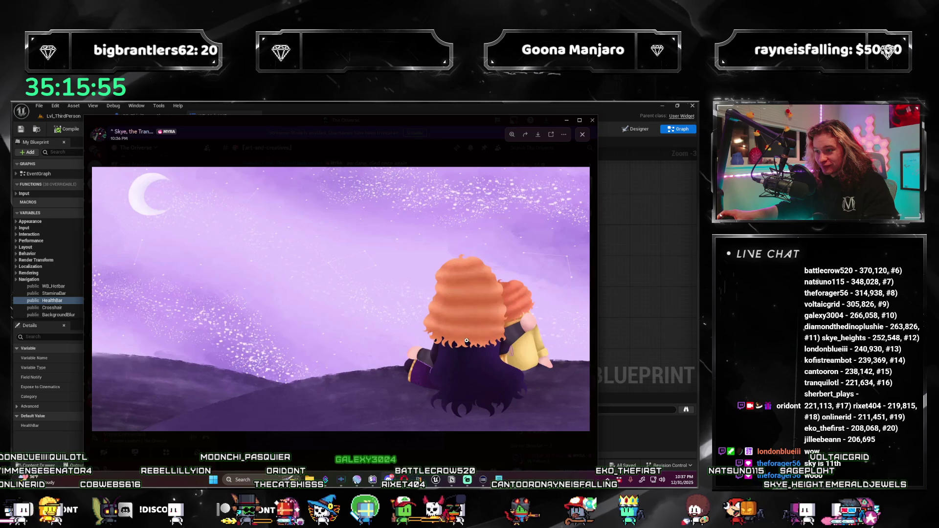
{"action": "left_click", "coordinate": [525, 340]}
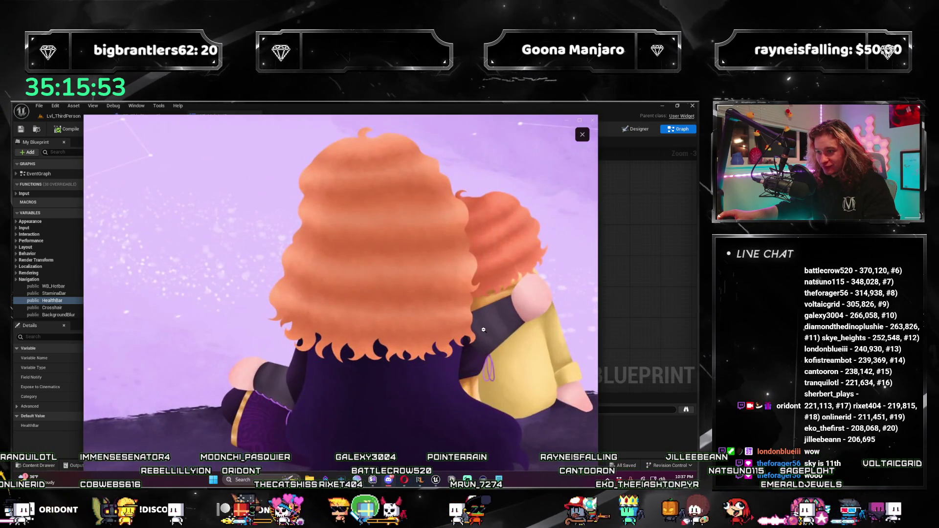
{"action": "left_click", "coordinate": [484, 331]}
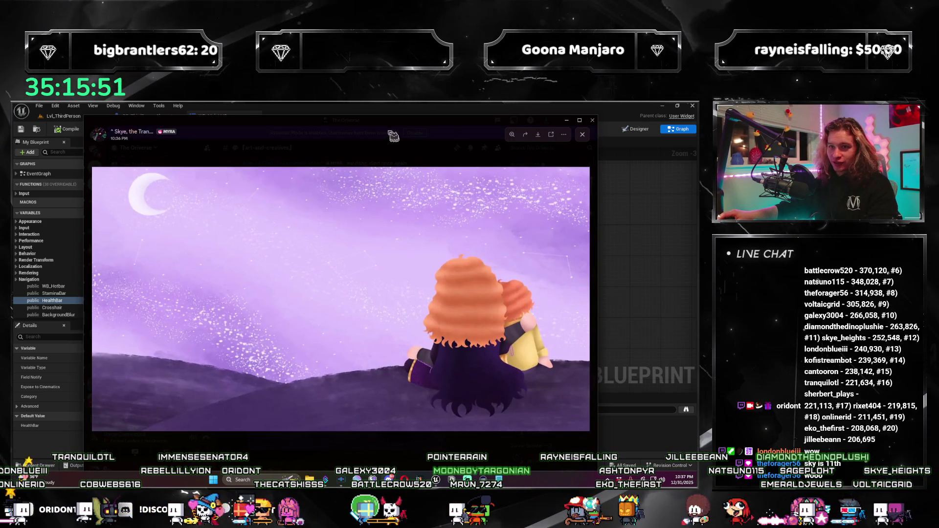
{"action": "left_click", "coordinate": [566, 120]}
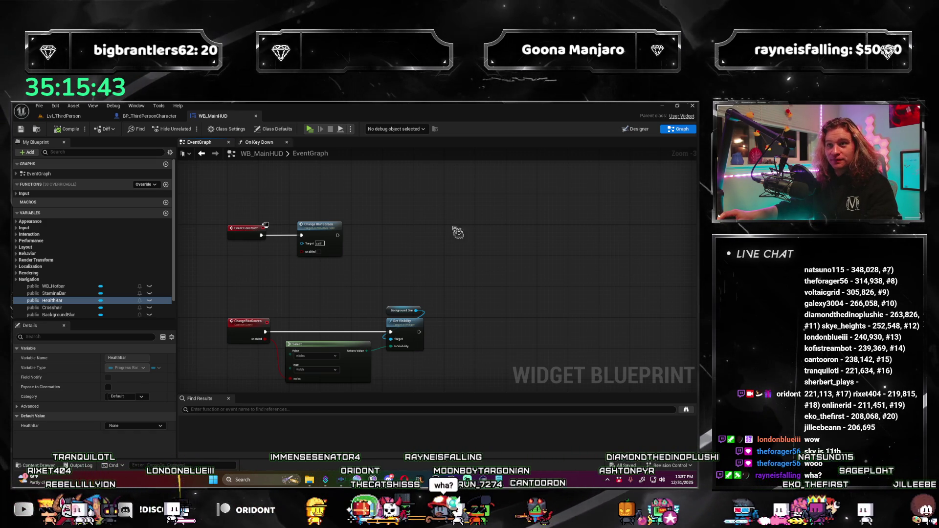
{"action": "left_click_drag", "start_coordinate": [472, 262], "coordinate": [489, 254]}
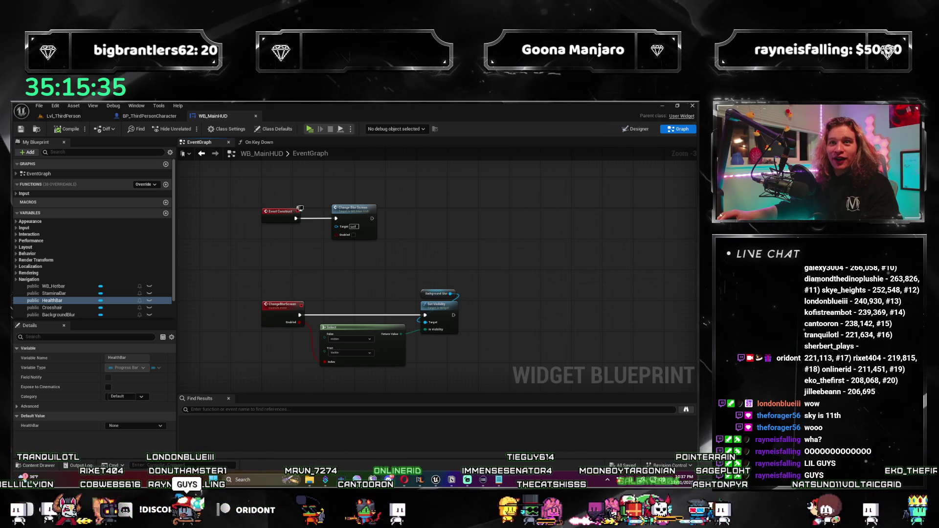
Revisit the drawing, toggle zoom on the two characters, then switch back to Unreal.
{"action": "key", "text": "alt+Tab"}
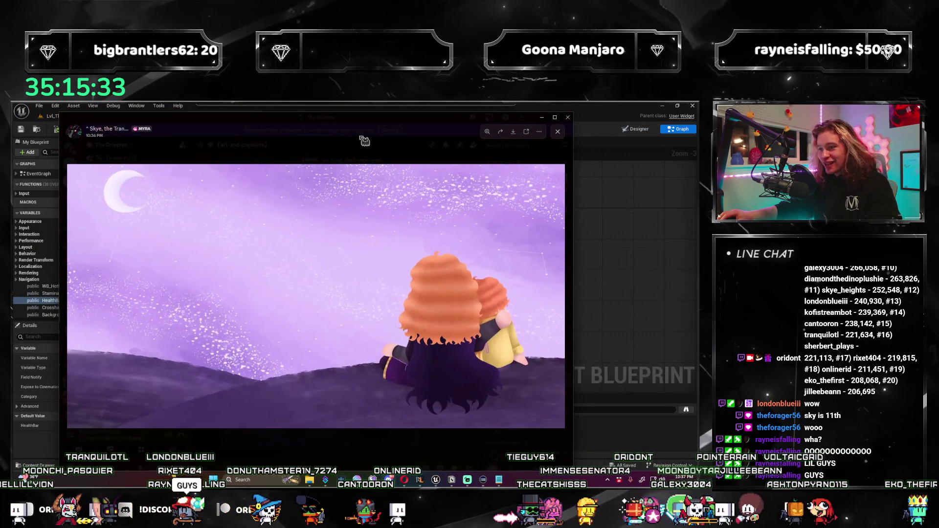
{"action": "left_click", "coordinate": [479, 317]}
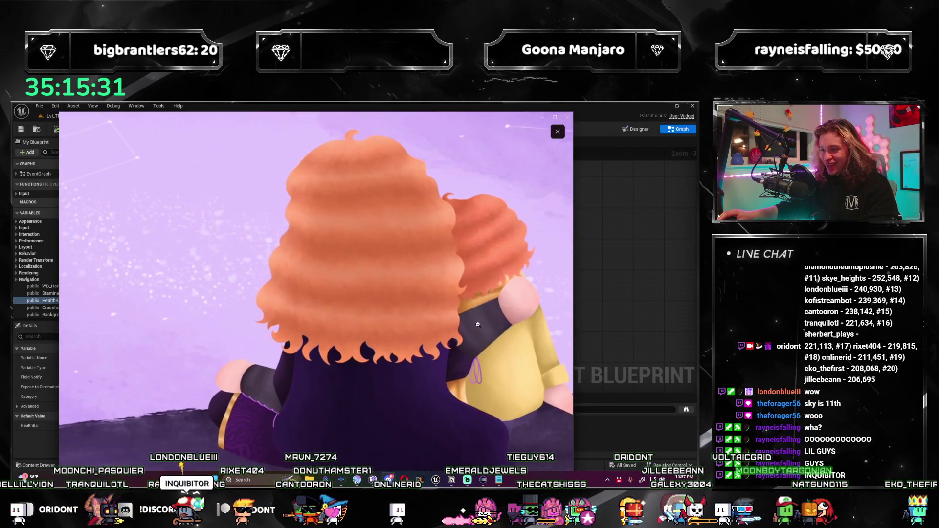
{"action": "left_click", "coordinate": [480, 317]}
{"action": "left_click", "coordinate": [479, 317]}
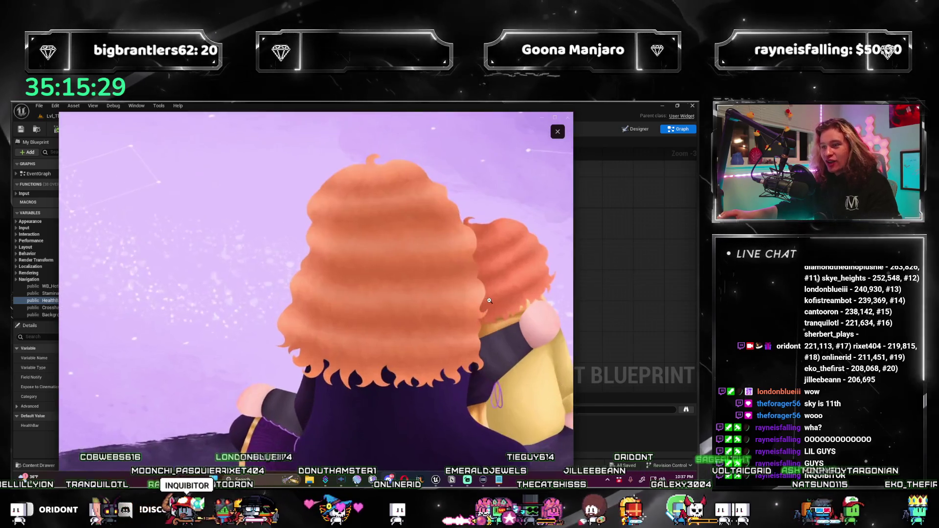
{"action": "left_click", "coordinate": [479, 317]}
{"action": "key", "text": "alt+Tab"}
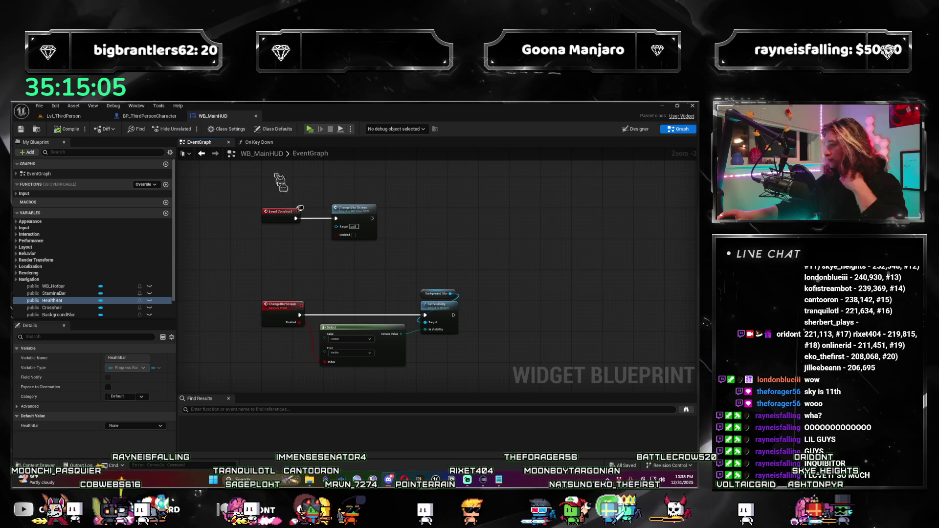
Pan around the WB_MainHUD event graph, then bring up the BP_ThirdPersonCharacter blueprint.
{"action": "mouse_move", "coordinate": [399, 254]}
{"action": "left_mouse_down"}
{"action": "mouse_move", "coordinate": [417, 235]}
{"action": "mouse_move", "coordinate": [368, 250]}
{"action": "mouse_move", "coordinate": [359, 280]}
{"action": "left_mouse_up"}
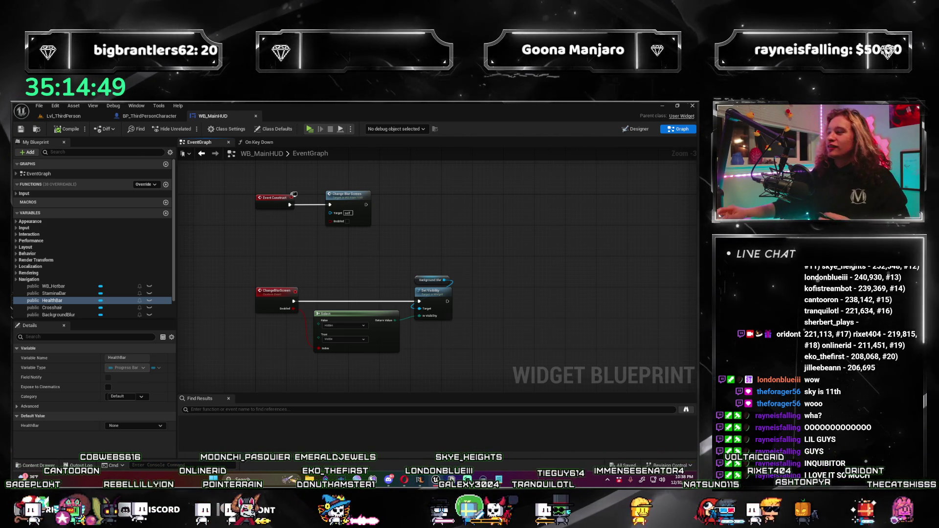
{"action": "left_click_drag", "start_coordinate": [455, 238], "coordinate": [434, 211]}
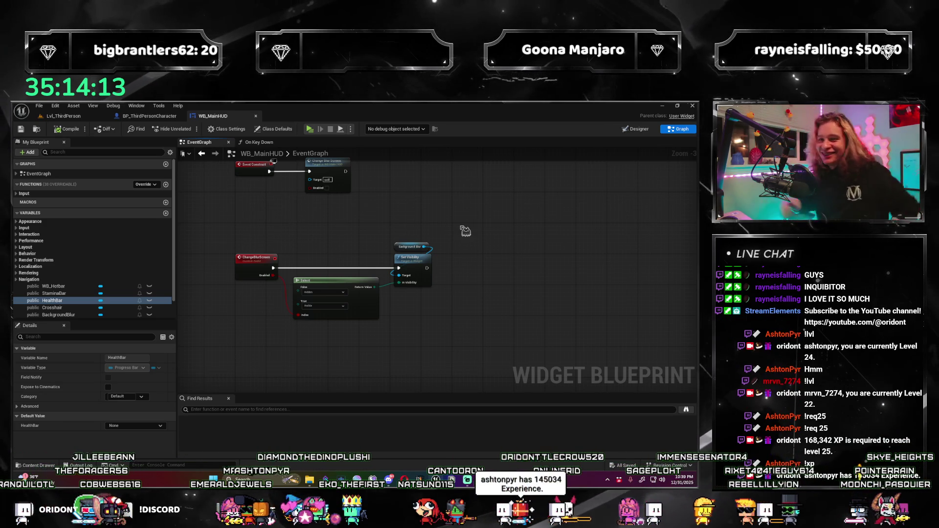
{"action": "left_click", "coordinate": [152, 119]}
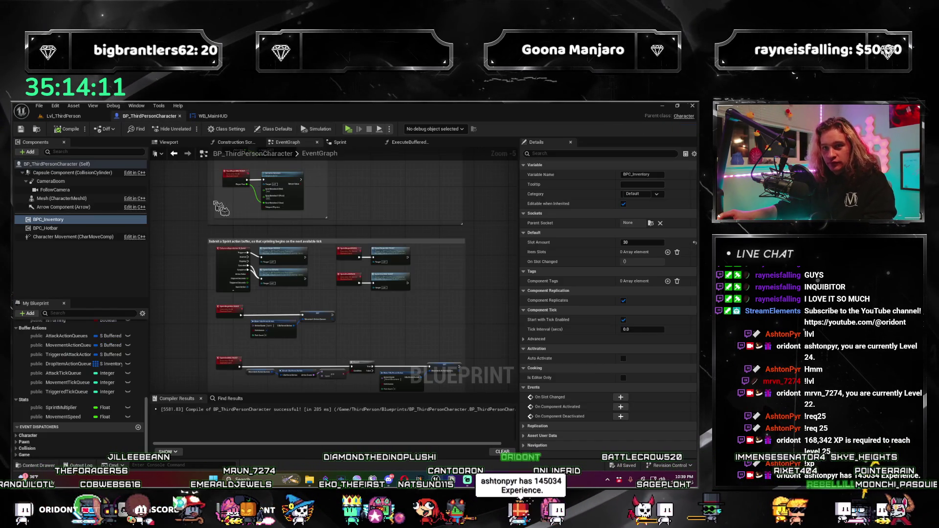
{"action": "scroll", "coordinate": [216, 322], "scroll_direction": "down", "scroll_amount": 1}
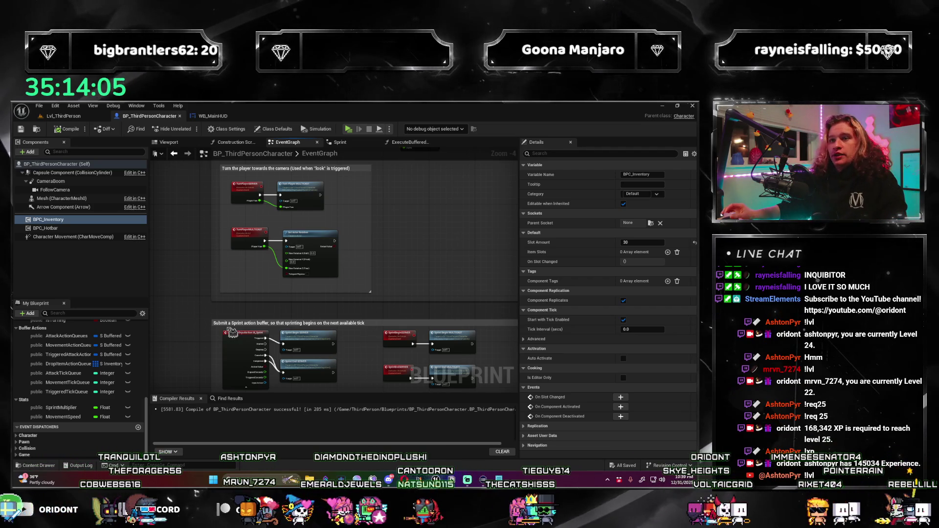
{"action": "left_click_drag", "start_coordinate": [179, 280], "coordinate": [182, 270]}
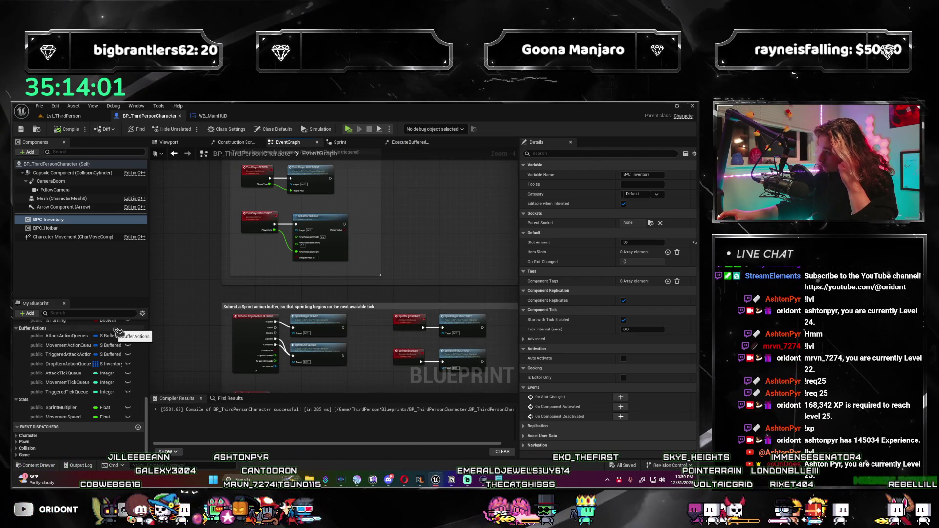
{"action": "scroll", "coordinate": [288, 274], "scroll_direction": "down", "scroll_amount": 2}
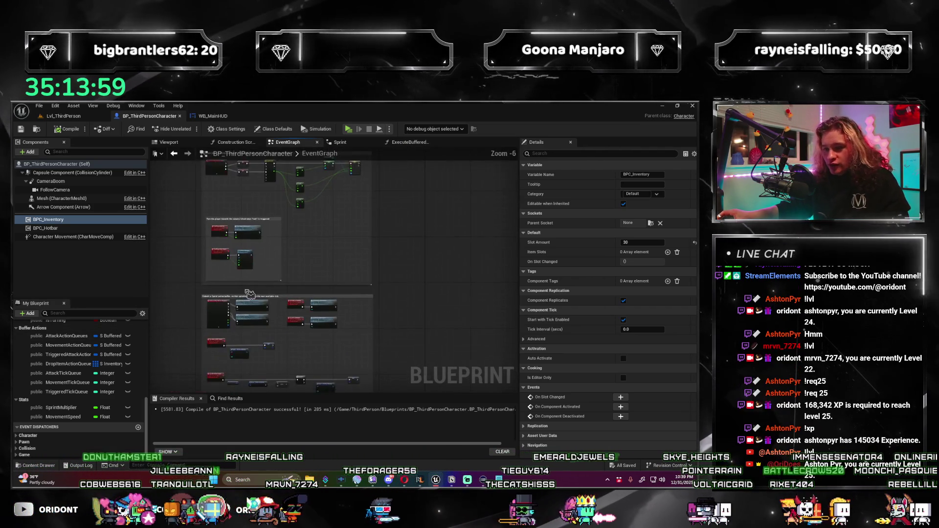
{"action": "scroll", "coordinate": [265, 252], "scroll_direction": "up", "scroll_amount": 2}
{"action": "mouse_move", "coordinate": [265, 251]}
{"action": "left_mouse_down"}
{"action": "mouse_move", "coordinate": [224, 255]}
{"action": "mouse_move", "coordinate": [294, 208]}
{"action": "mouse_move", "coordinate": [270, 219]}
{"action": "left_mouse_up"}
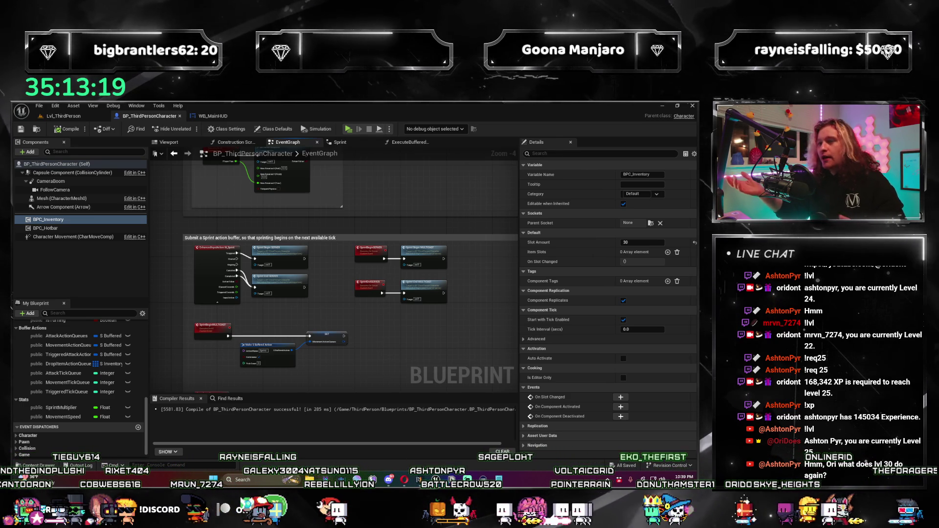
{"action": "scroll", "coordinate": [423, 292], "scroll_direction": "up", "scroll_amount": 1}
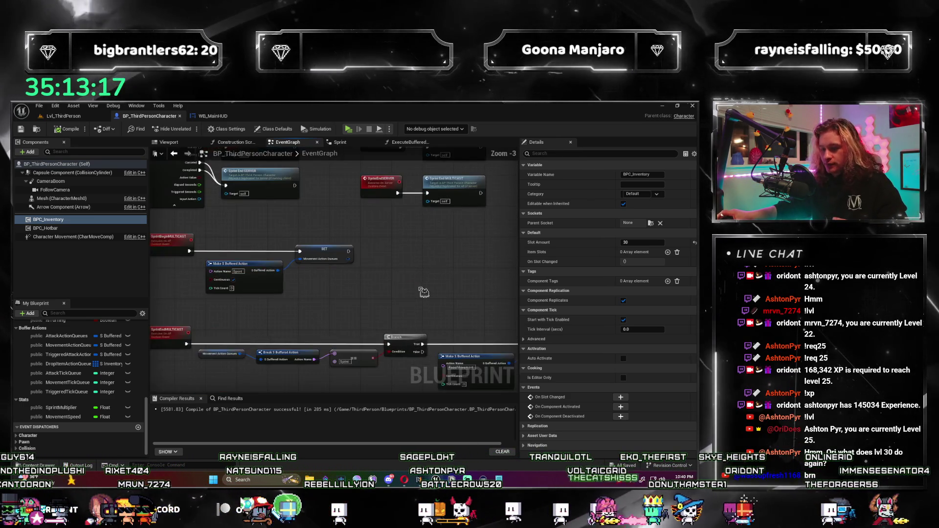
{"action": "scroll", "coordinate": [424, 292], "scroll_direction": "down", "scroll_amount": 1}
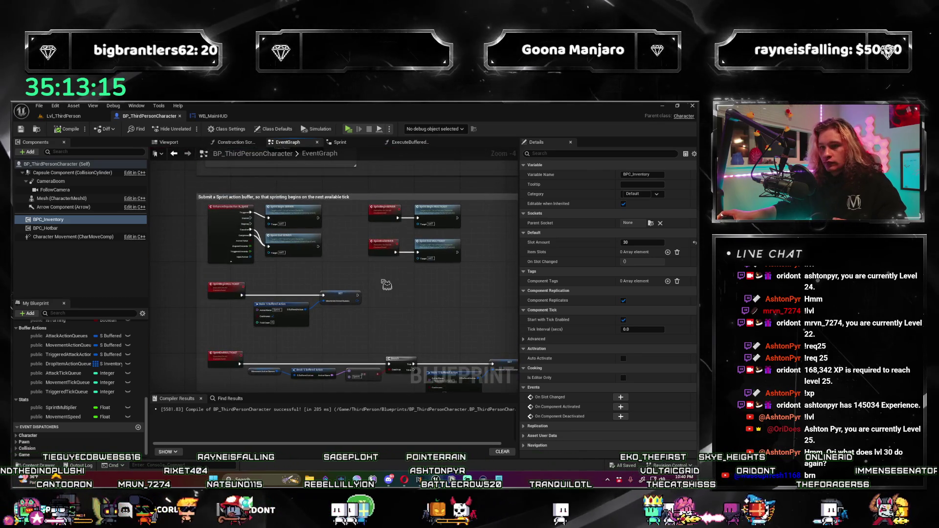
{"action": "left_click_drag", "start_coordinate": [381, 303], "coordinate": [378, 287]}
{"action": "mouse_move", "coordinate": [311, 307]}
{"action": "left_mouse_down"}
{"action": "mouse_move", "coordinate": [351, 314]}
{"action": "mouse_move", "coordinate": [336, 239]}
{"action": "left_mouse_up"}
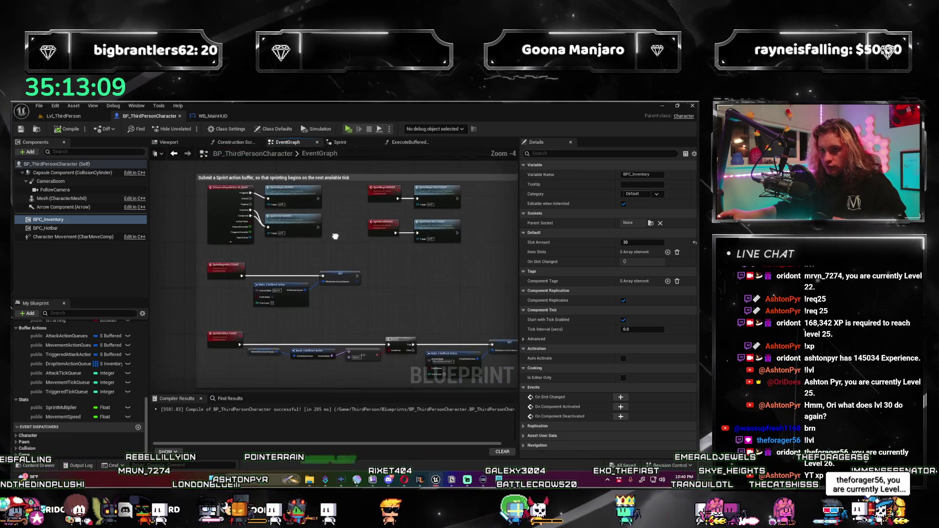
{"action": "scroll", "coordinate": [336, 239], "scroll_direction": "up", "scroll_amount": 2}
{"action": "scroll", "coordinate": [373, 272], "scroll_direction": "down", "scroll_amount": 1}
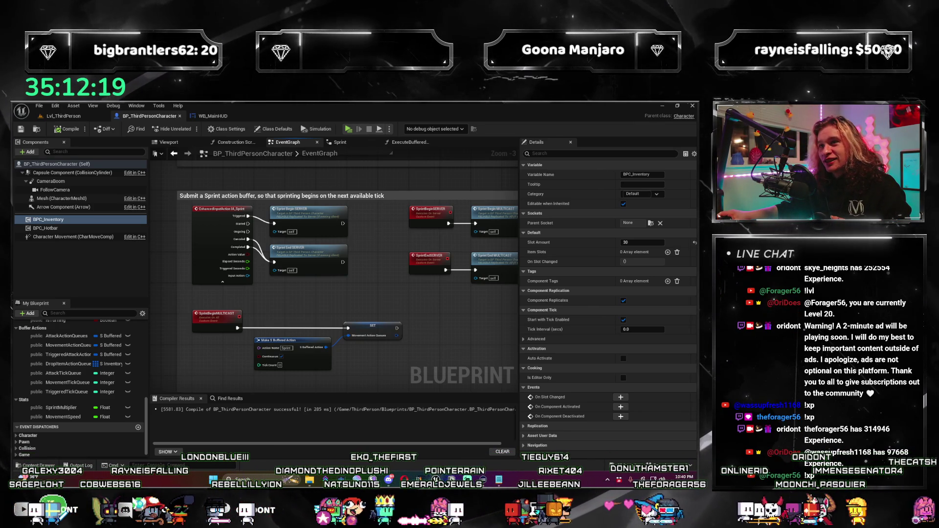
{"action": "left_click_drag", "start_coordinate": [358, 255], "coordinate": [356, 257]}
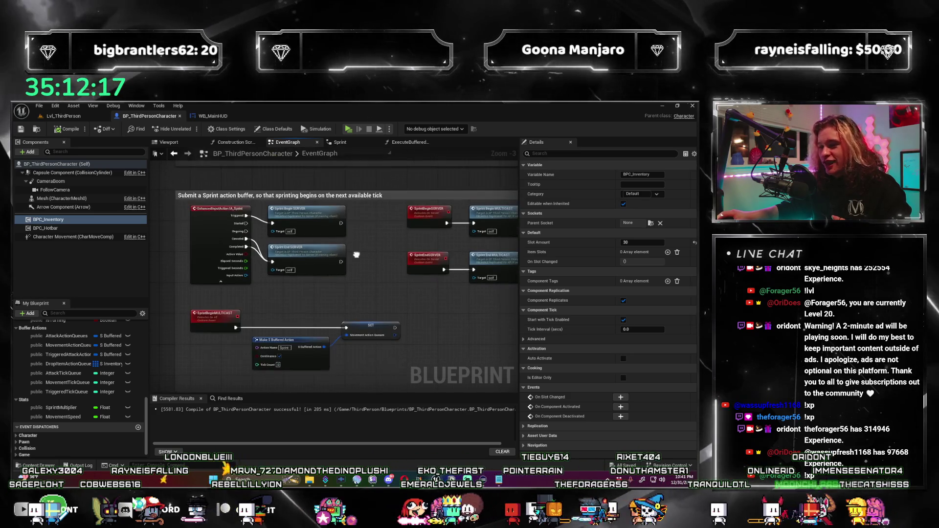
{"action": "scroll", "coordinate": [356, 256], "scroll_direction": "down", "scroll_amount": 1}
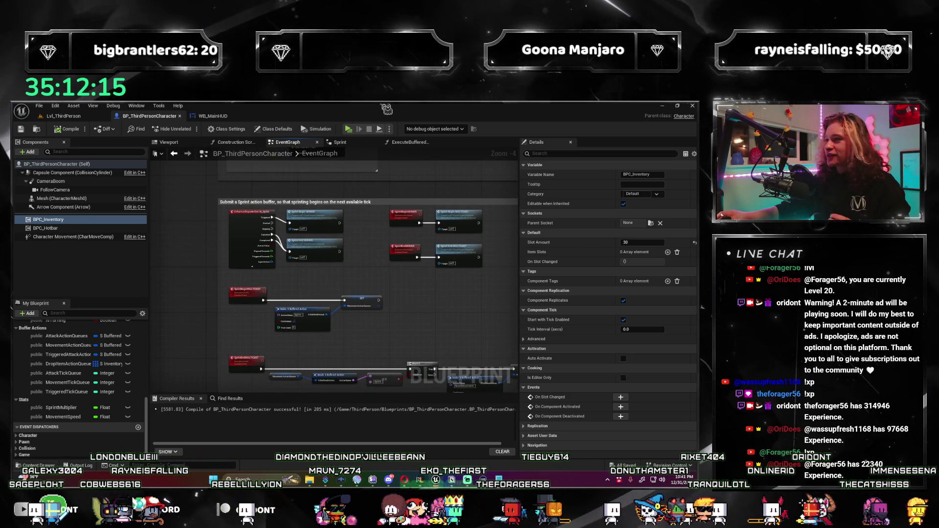
{"action": "mouse_move", "coordinate": [370, 258]}
{"action": "left_mouse_down"}
{"action": "mouse_move", "coordinate": [330, 213]}
{"action": "mouse_move", "coordinate": [358, 223]}
{"action": "mouse_move", "coordinate": [323, 245]}
{"action": "left_mouse_up"}
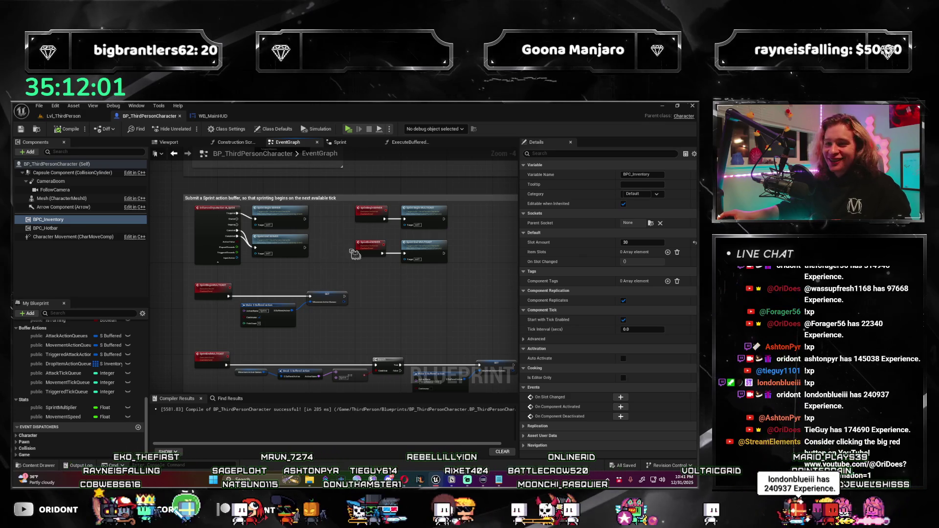
{"action": "scroll", "coordinate": [355, 260], "scroll_direction": "up", "scroll_amount": 1}
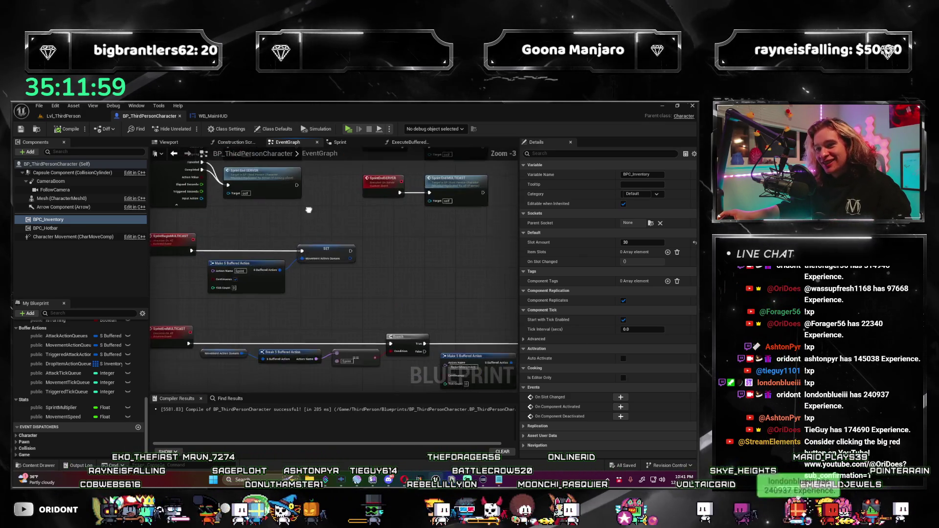
{"action": "scroll", "coordinate": [308, 215], "scroll_direction": "down", "scroll_amount": 1}
{"action": "mouse_move", "coordinate": [308, 215]}
{"action": "left_mouse_down"}
{"action": "mouse_move", "coordinate": [313, 311]}
{"action": "mouse_move", "coordinate": [379, 216]}
{"action": "left_mouse_up"}
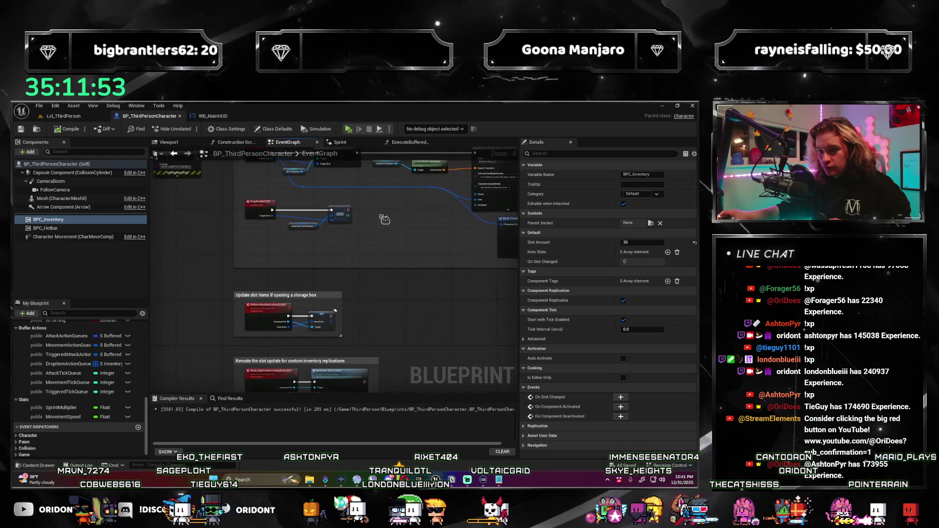
{"action": "mouse_move", "coordinate": [395, 323]}
{"action": "left_mouse_down"}
{"action": "mouse_move", "coordinate": [358, 230]}
{"action": "mouse_move", "coordinate": [357, 311]}
{"action": "left_mouse_up"}
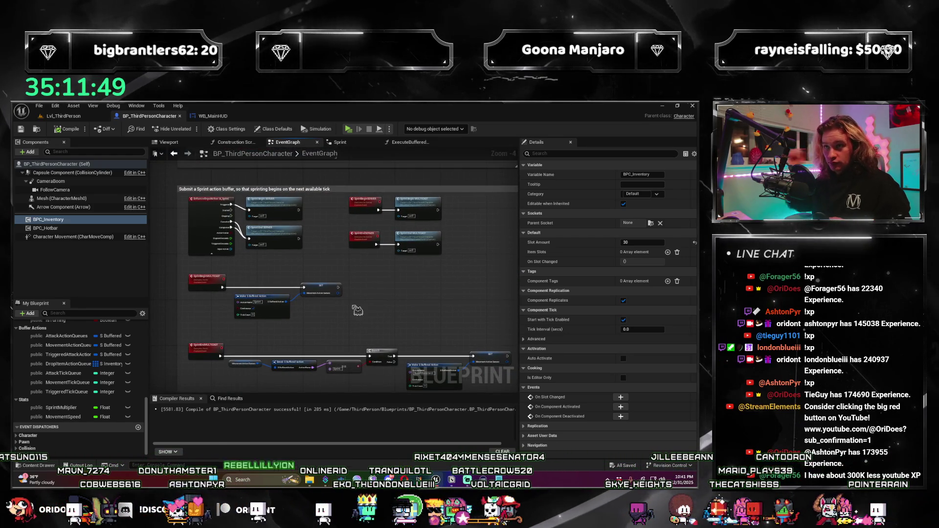
{"action": "mouse_move", "coordinate": [355, 307]}
{"action": "left_mouse_down"}
{"action": "mouse_move", "coordinate": [325, 345]}
{"action": "mouse_move", "coordinate": [369, 322]}
{"action": "mouse_move", "coordinate": [332, 311]}
{"action": "mouse_move", "coordinate": [341, 281]}
{"action": "left_mouse_up"}
{"action": "scroll", "coordinate": [342, 314], "scroll_direction": "down", "scroll_amount": 1}
{"action": "scroll", "coordinate": [333, 310], "scroll_direction": "up", "scroll_amount": 1}
{"action": "scroll", "coordinate": [74, 411], "scroll_direction": "down", "scroll_amount": 1}
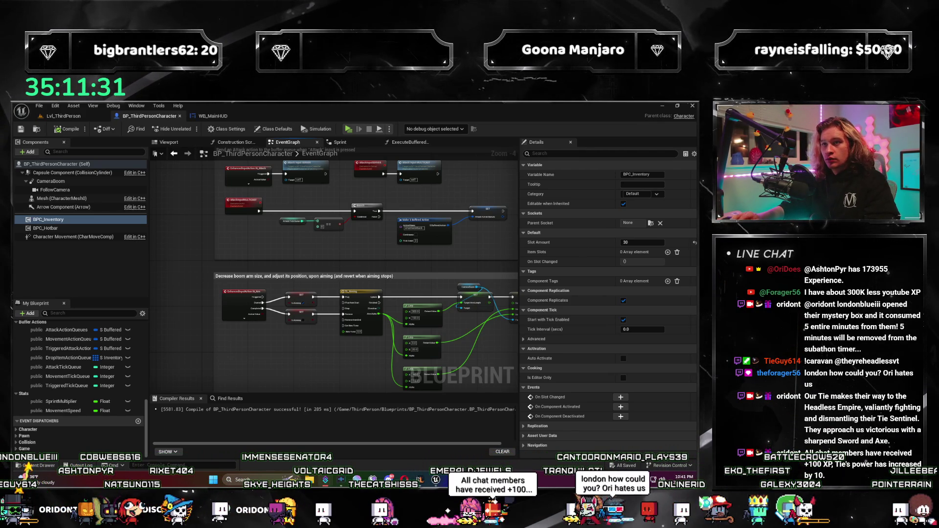
{"action": "mouse_move", "coordinate": [272, 263]}
{"action": "left_mouse_down"}
{"action": "mouse_move", "coordinate": [241, 253]}
{"action": "mouse_move", "coordinate": [259, 231]}
{"action": "left_mouse_up"}
{"action": "scroll", "coordinate": [240, 252], "scroll_direction": "up", "scroll_amount": 1}
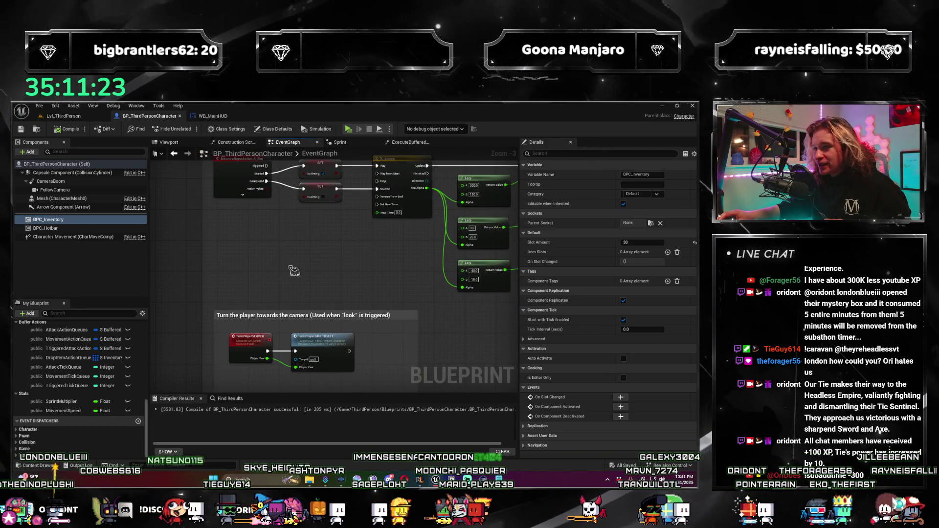
{"action": "left_click_drag", "start_coordinate": [282, 264], "coordinate": [274, 289]}
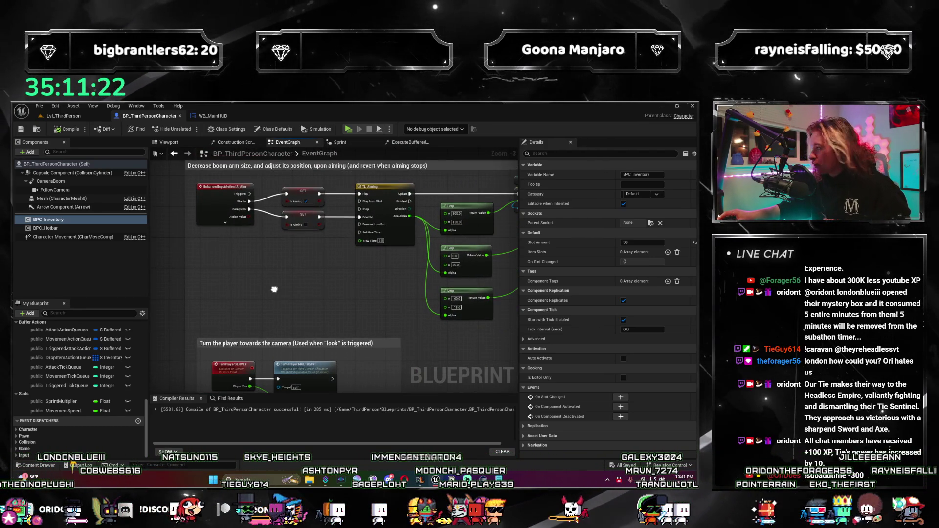
{"action": "left_click", "coordinate": [71, 220]}
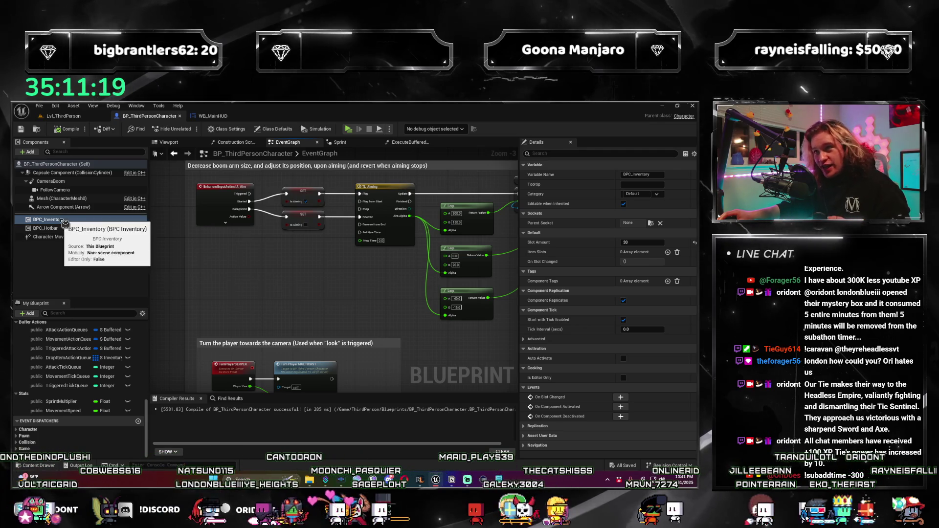
{"action": "left_click_drag", "start_coordinate": [277, 257], "coordinate": [264, 271]}
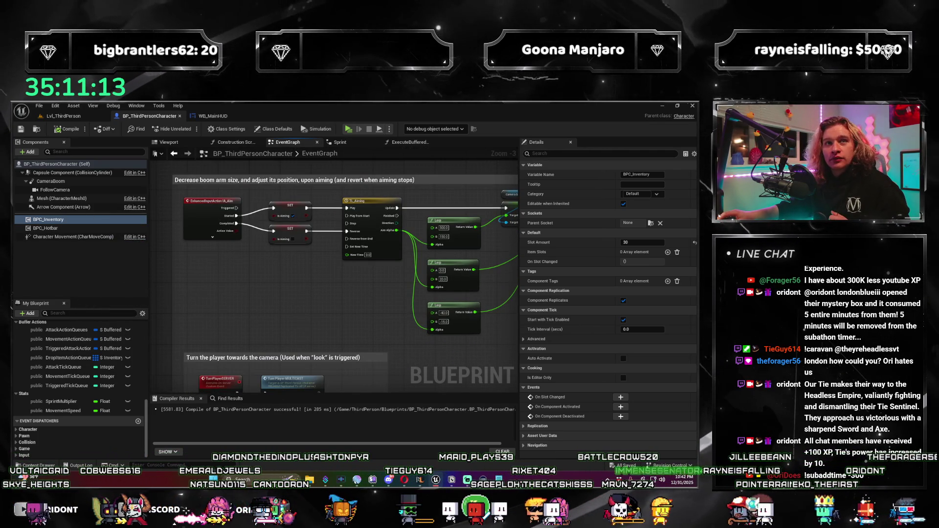
{"action": "scroll", "coordinate": [295, 264], "scroll_direction": "down", "scroll_amount": 2}
{"action": "scroll", "coordinate": [293, 261], "scroll_direction": "up", "scroll_amount": 3}
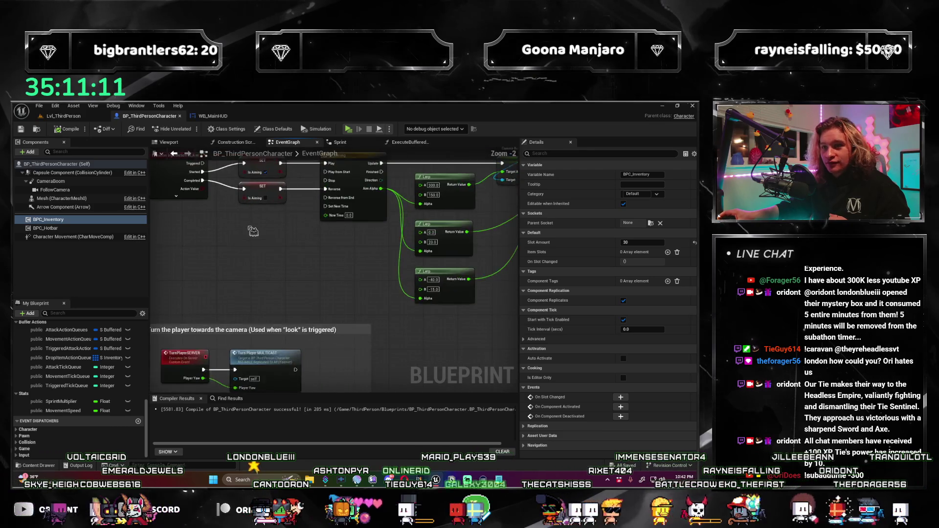
{"action": "left_click_drag", "start_coordinate": [293, 260], "coordinate": [251, 333]}
{"action": "scroll", "coordinate": [291, 279], "scroll_direction": "down", "scroll_amount": 2}
{"action": "scroll", "coordinate": [251, 333], "scroll_direction": "up", "scroll_amount": 1}
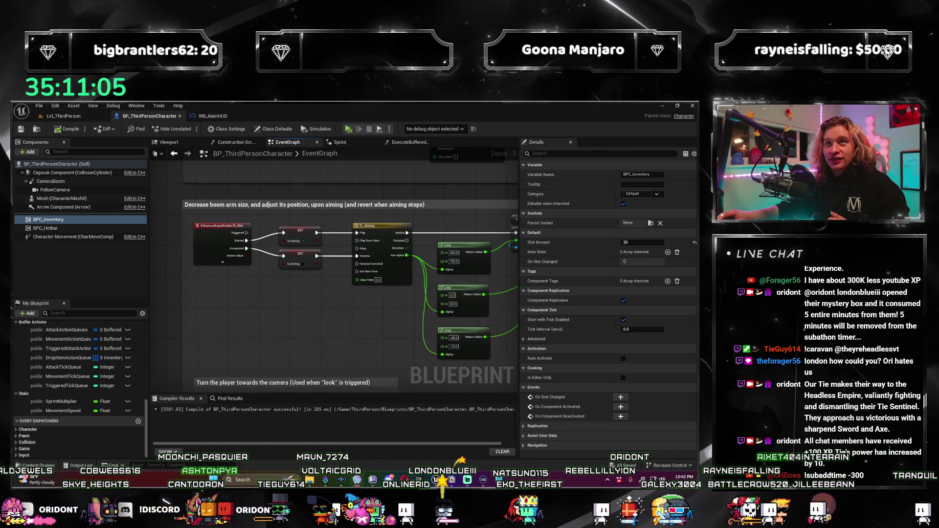
{"action": "left_click_drag", "start_coordinate": [380, 346], "coordinate": [406, 275]}
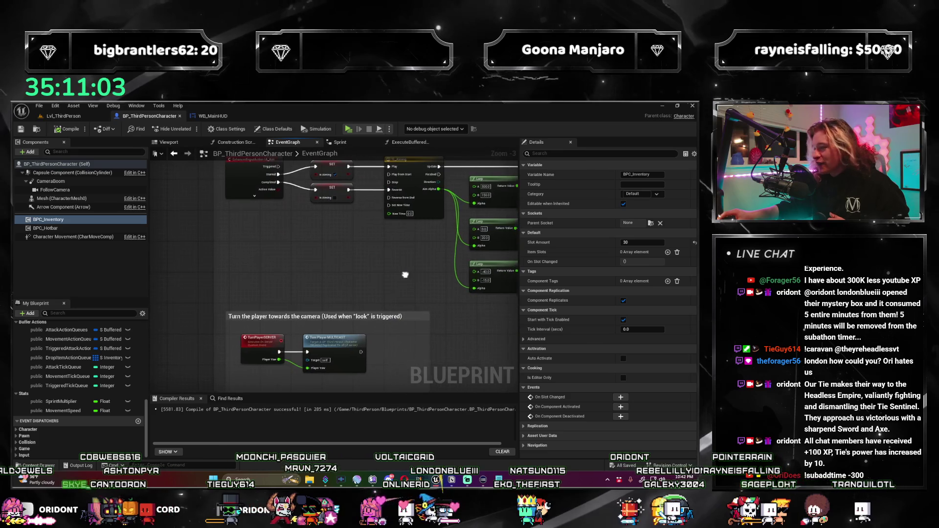
{"action": "mouse_move", "coordinate": [238, 314]}
{"action": "left_mouse_down"}
{"action": "mouse_move", "coordinate": [230, 332]}
{"action": "mouse_move", "coordinate": [222, 324]}
{"action": "mouse_move", "coordinate": [238, 336]}
{"action": "mouse_move", "coordinate": [215, 362]}
{"action": "left_mouse_up"}
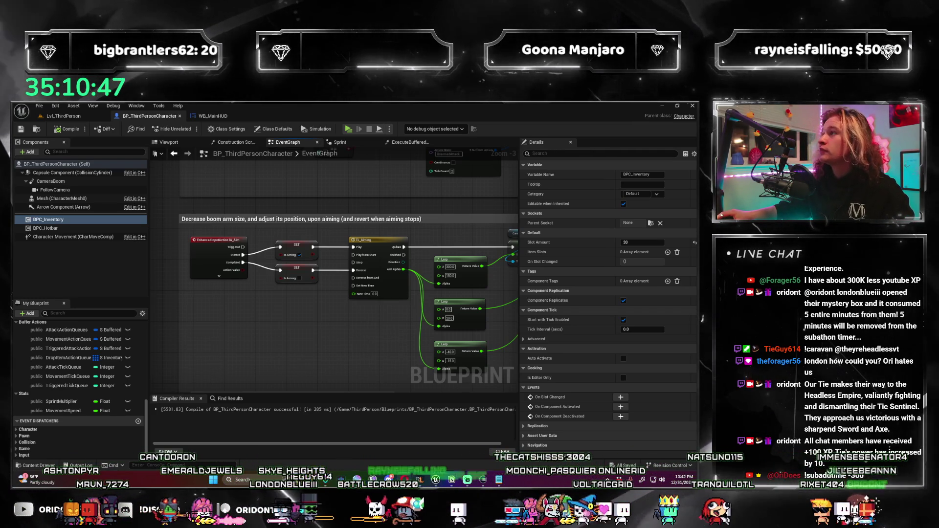
{"action": "mouse_move", "coordinate": [285, 336]}
{"action": "left_mouse_down"}
{"action": "mouse_move", "coordinate": [283, 287]}
{"action": "mouse_move", "coordinate": [282, 310]}
{"action": "left_mouse_up"}
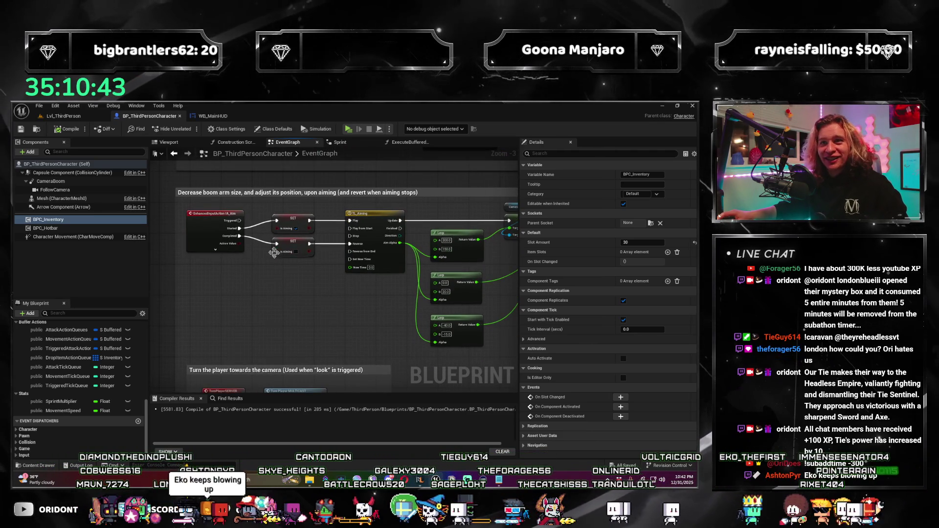
{"action": "mouse_move", "coordinate": [265, 329]}
{"action": "left_mouse_down"}
{"action": "mouse_move", "coordinate": [254, 341]}
{"action": "mouse_move", "coordinate": [256, 308]}
{"action": "mouse_move", "coordinate": [274, 313]}
{"action": "mouse_move", "coordinate": [296, 297]}
{"action": "mouse_move", "coordinate": [281, 282]}
{"action": "left_mouse_up"}
{"action": "scroll", "coordinate": [289, 289], "scroll_direction": "up", "scroll_amount": 1}
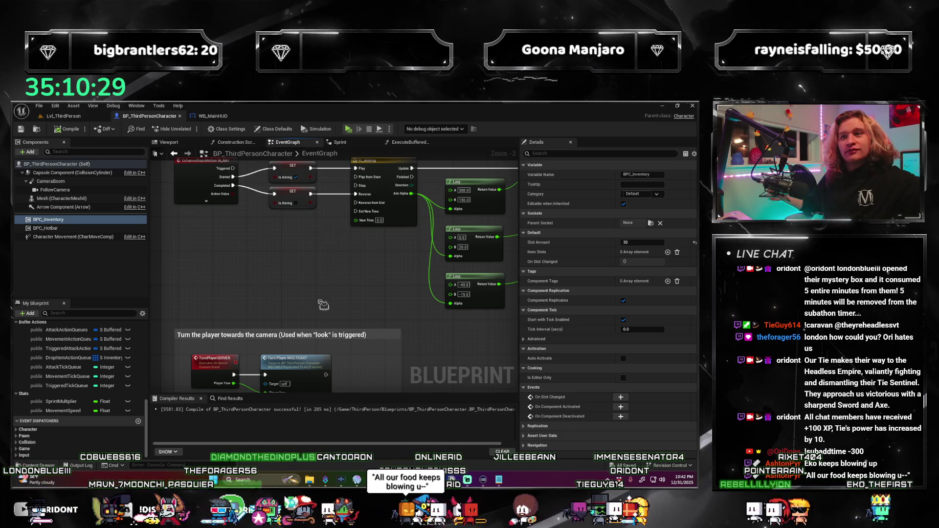
{"action": "mouse_move", "coordinate": [325, 262]}
{"action": "left_mouse_down"}
{"action": "mouse_move", "coordinate": [291, 253]}
{"action": "mouse_move", "coordinate": [285, 275]}
{"action": "mouse_move", "coordinate": [325, 275]}
{"action": "left_mouse_up"}
{"action": "scroll", "coordinate": [291, 252], "scroll_direction": "down", "scroll_amount": 1}
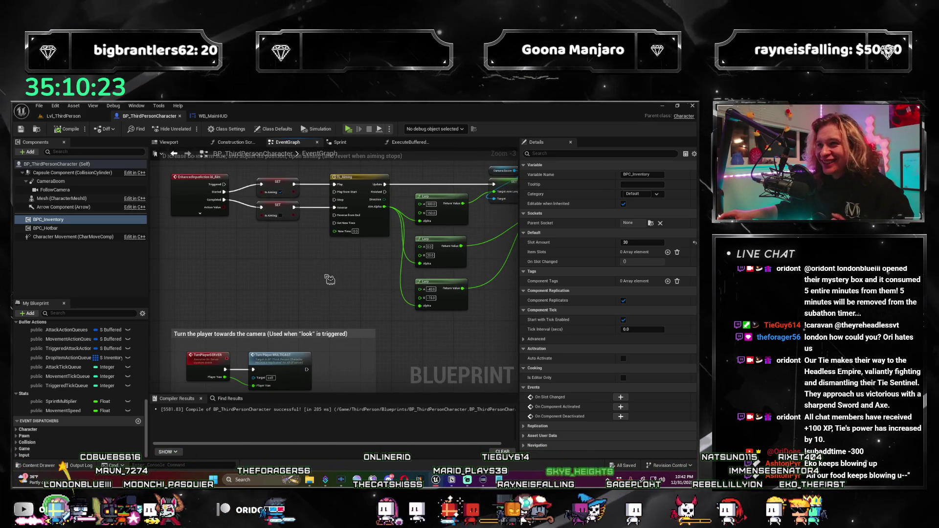
{"action": "mouse_move", "coordinate": [229, 309]}
{"action": "left_mouse_down"}
{"action": "mouse_move", "coordinate": [205, 279]}
{"action": "mouse_move", "coordinate": [386, 254]}
{"action": "mouse_move", "coordinate": [398, 223]}
{"action": "mouse_move", "coordinate": [382, 185]}
{"action": "mouse_move", "coordinate": [366, 199]}
{"action": "left_mouse_up"}
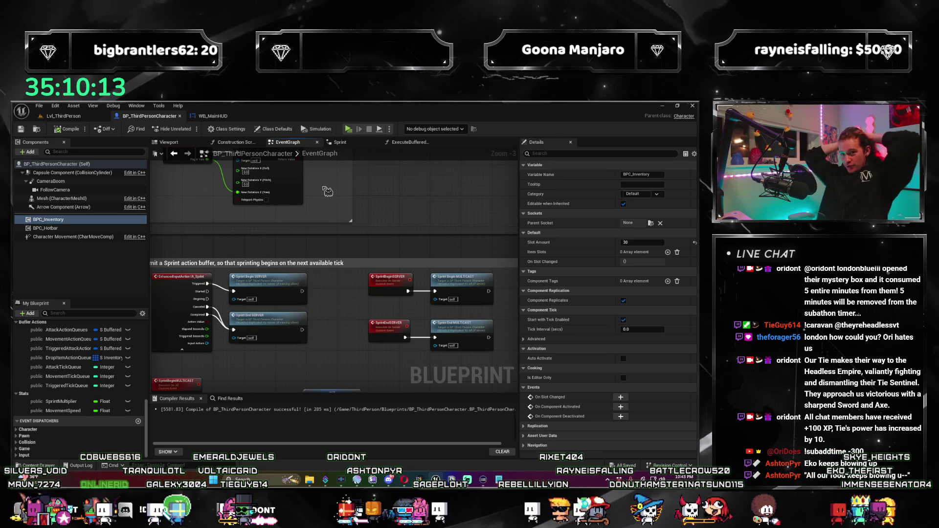
Pan to the SprintBegin/SprintEnd multicast nodes, dismiss the action menu, then switch to Notion.
{"action": "mouse_move", "coordinate": [318, 205]}
{"action": "left_mouse_down"}
{"action": "mouse_move", "coordinate": [352, 146]}
{"action": "mouse_move", "coordinate": [394, 110]}
{"action": "left_mouse_up"}
{"action": "mouse_move", "coordinate": [344, 286]}
{"action": "left_mouse_down"}
{"action": "mouse_move", "coordinate": [353, 231]}
{"action": "mouse_move", "coordinate": [349, 291]}
{"action": "left_mouse_up"}
{"action": "right_click", "coordinate": [353, 231]}
{"action": "mouse_move", "coordinate": [338, 279]}
{"action": "left_mouse_down"}
{"action": "mouse_move", "coordinate": [343, 317]}
{"action": "mouse_move", "coordinate": [375, 277]}
{"action": "left_mouse_up"}
{"action": "scroll", "coordinate": [341, 303], "scroll_direction": "up", "scroll_amount": 1}
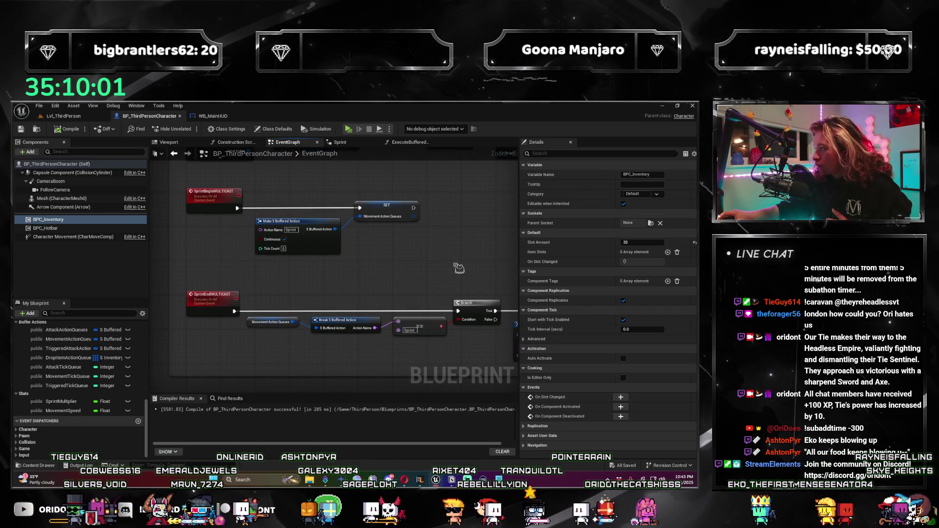
{"action": "key", "text": "alt+Tab"}
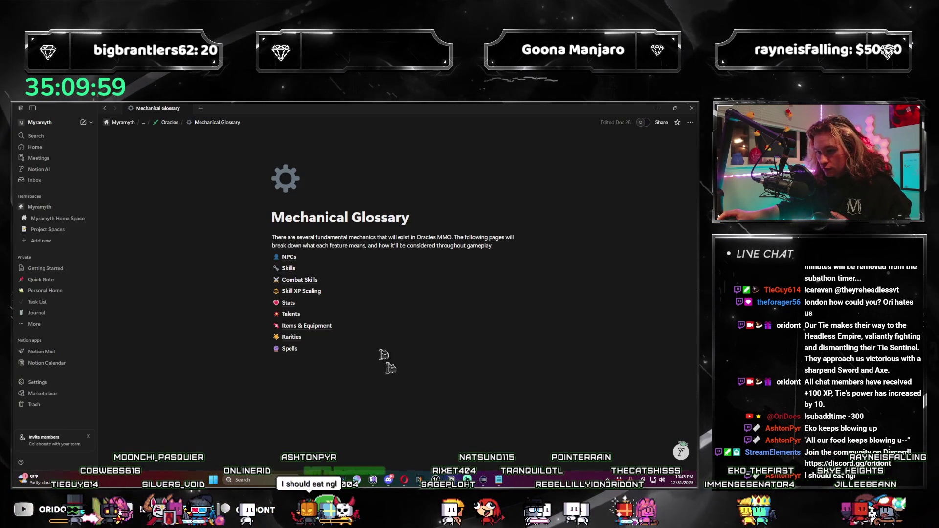
Read the Notion glossary's Stats page down to Defense, then return to the sprint multicast nodes.
{"action": "left_click", "coordinate": [288, 301]}
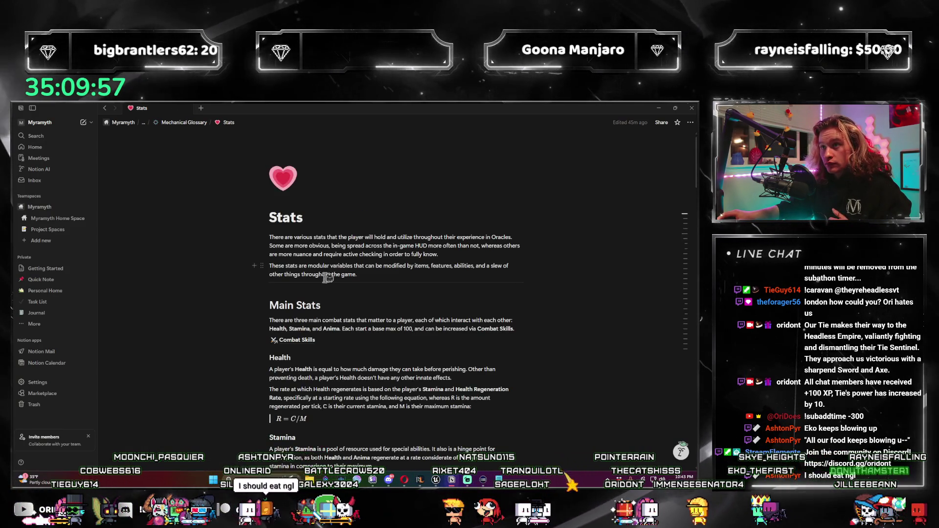
{"action": "scroll", "coordinate": [332, 274], "scroll_direction": "down", "scroll_amount": 7}
{"action": "scroll", "coordinate": [333, 259], "scroll_direction": "down", "scroll_amount": 3}
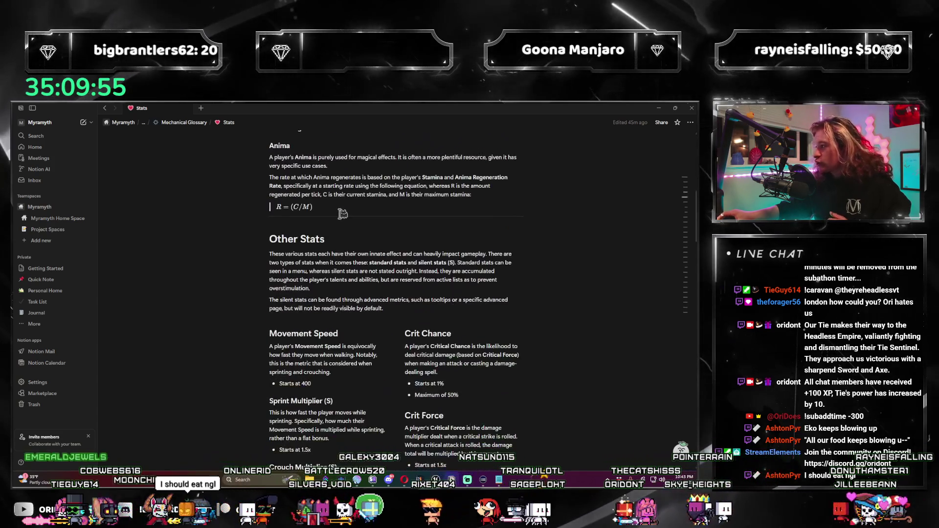
{"action": "scroll", "coordinate": [326, 244], "scroll_direction": "down", "scroll_amount": 3}
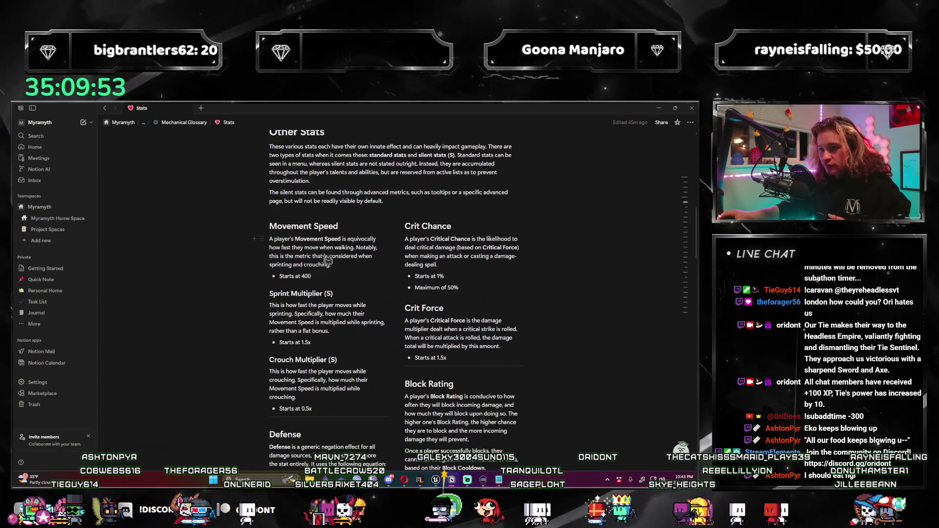
{"action": "scroll", "coordinate": [328, 278], "scroll_direction": "down", "scroll_amount": 2}
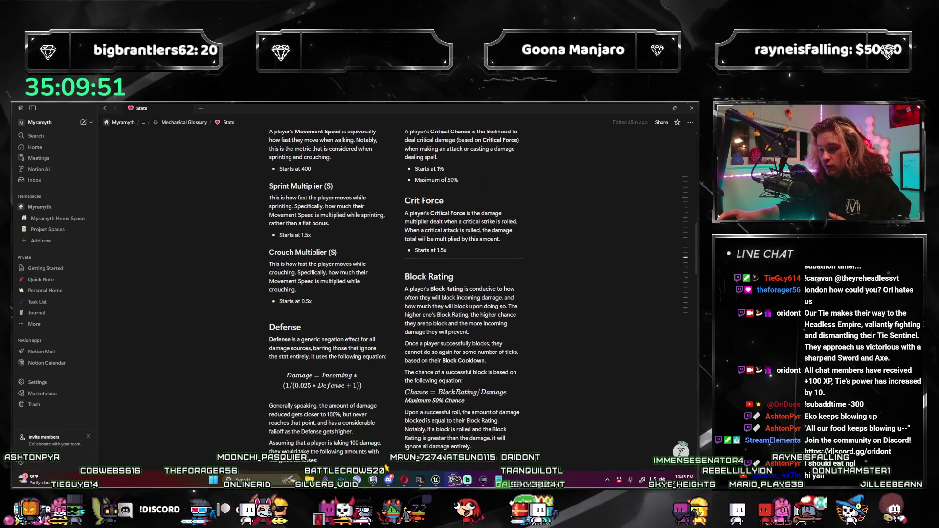
{"action": "left_click", "coordinate": [452, 480]}
{"action": "left_click_drag", "start_coordinate": [361, 333], "coordinate": [354, 354]}
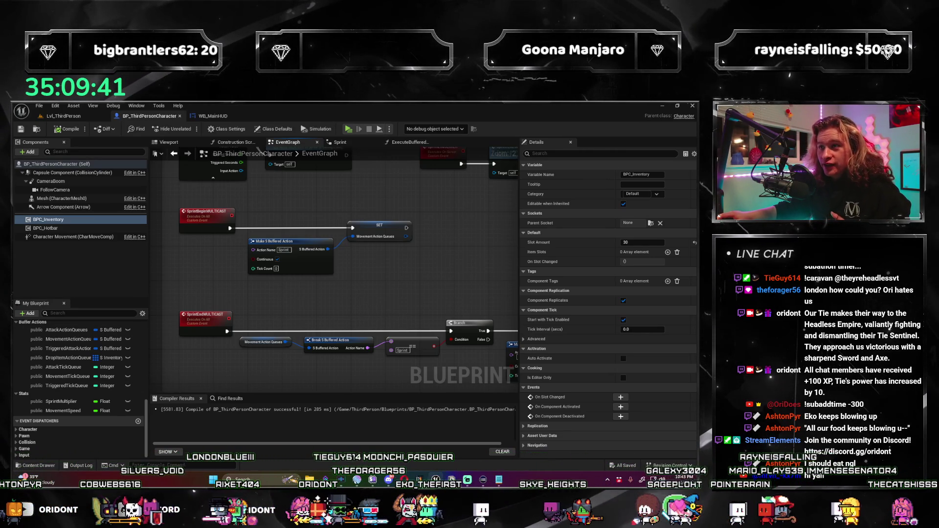
{"action": "mouse_move", "coordinate": [343, 293]}
{"action": "left_mouse_down"}
{"action": "mouse_move", "coordinate": [332, 288]}
{"action": "mouse_move", "coordinate": [353, 292]}
{"action": "left_mouse_up"}
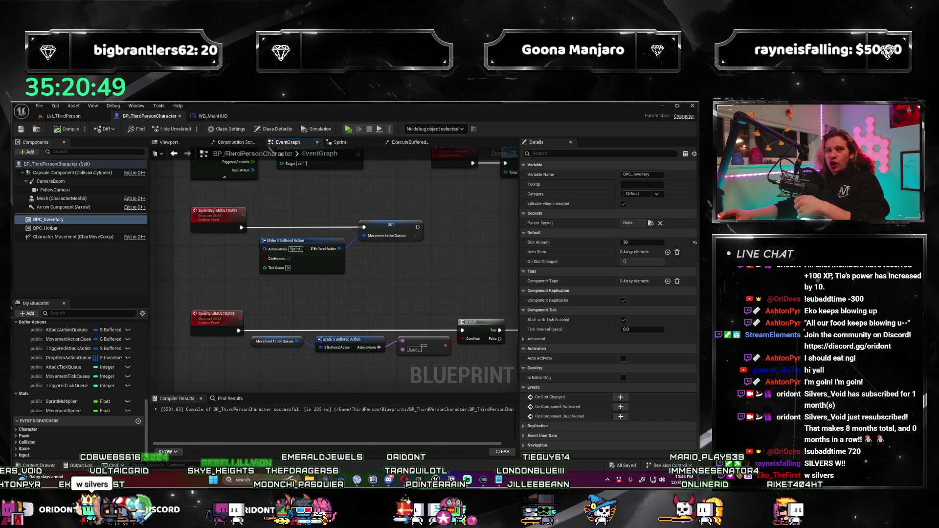
{"action": "left_click_drag", "start_coordinate": [295, 234], "coordinate": [294, 249]}
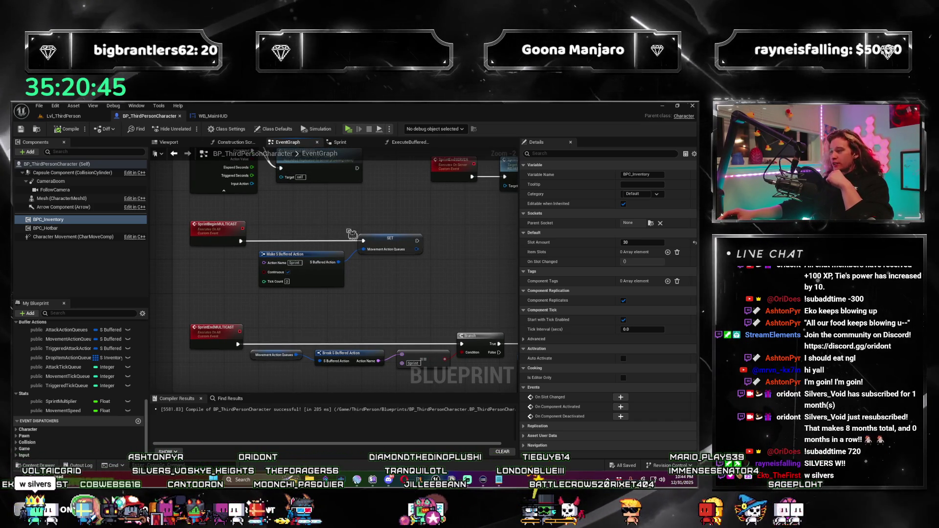
{"action": "left_click_drag", "start_coordinate": [340, 232], "coordinate": [358, 209]}
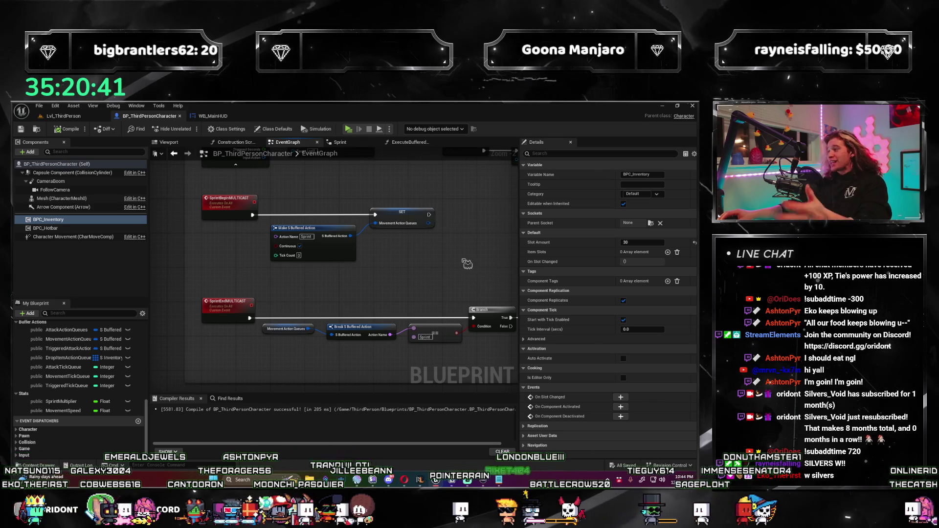
{"action": "left_click_drag", "start_coordinate": [471, 264], "coordinate": [443, 288]}
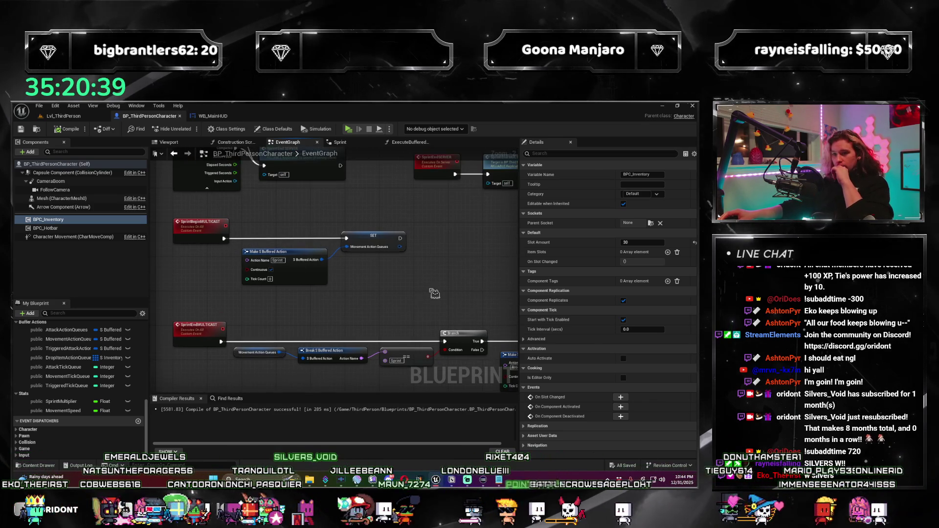
{"action": "scroll", "coordinate": [434, 293], "scroll_direction": "down", "scroll_amount": 2}
{"action": "left_click_drag", "start_coordinate": [382, 300], "coordinate": [354, 305]}
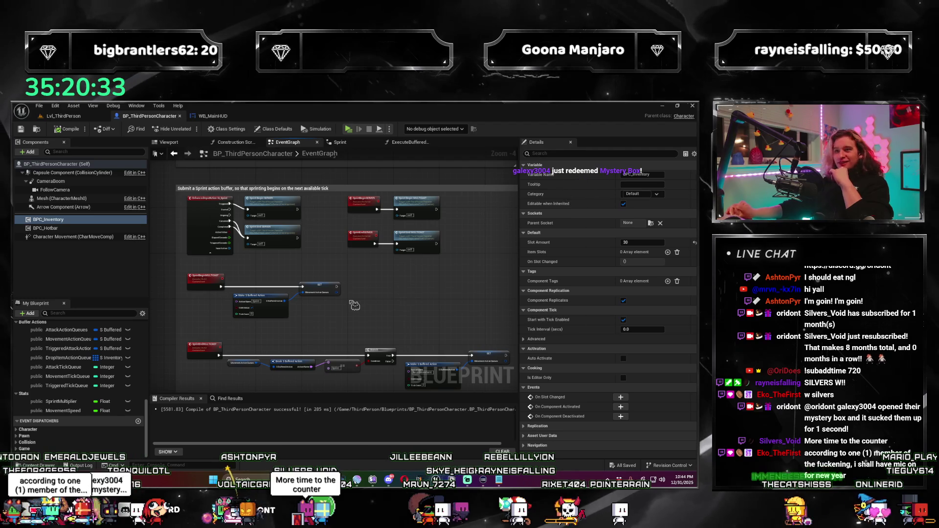
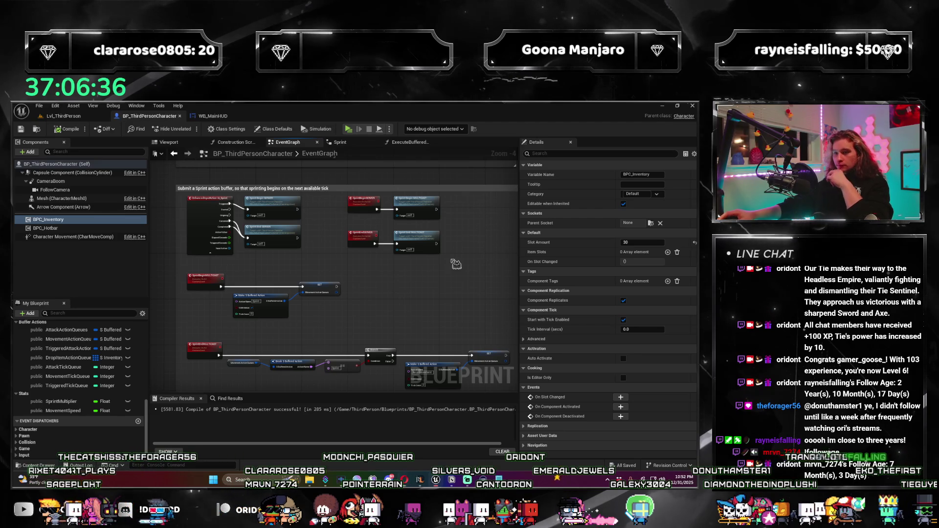
Pan and zoom across the sprint event nodes in the character event graph.
{"action": "left_click_drag", "start_coordinate": [456, 264], "coordinate": [445, 251]}
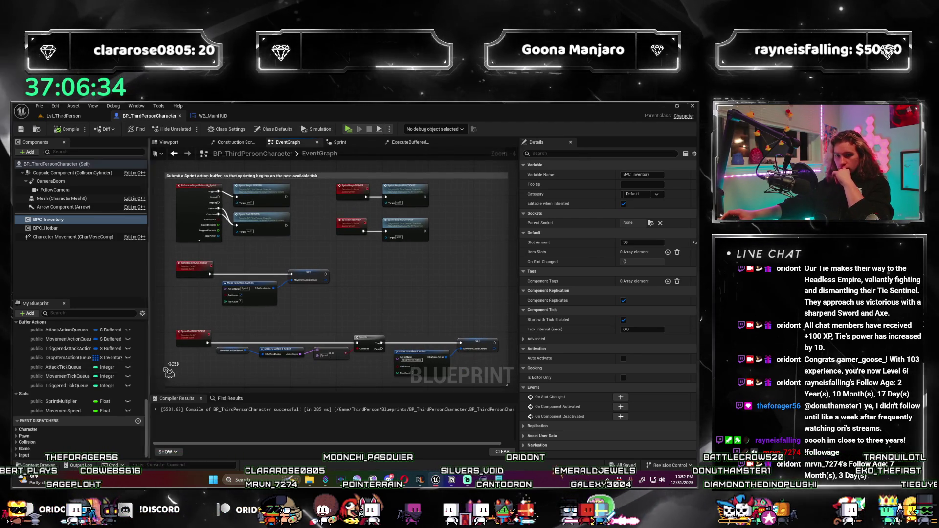
{"action": "scroll", "coordinate": [419, 277], "scroll_direction": "up", "scroll_amount": 1}
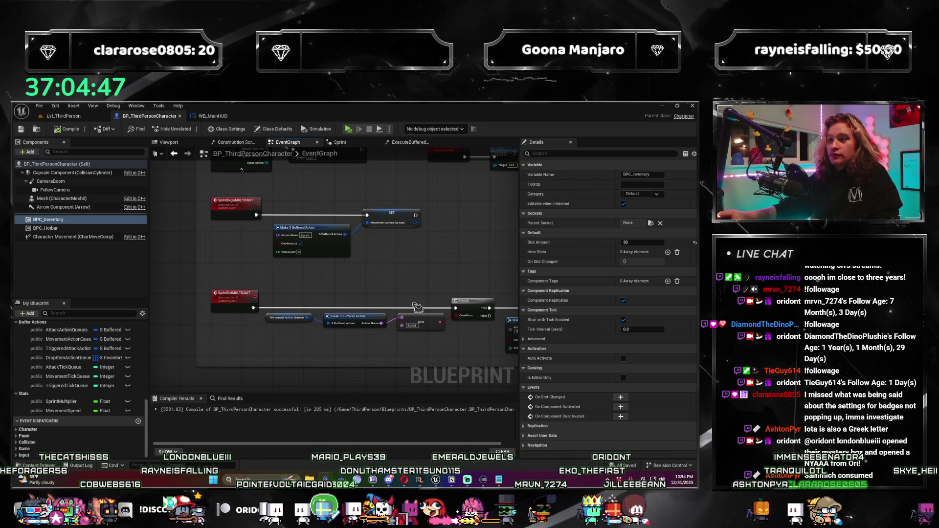
{"action": "left_click_drag", "start_coordinate": [412, 271], "coordinate": [403, 265]}
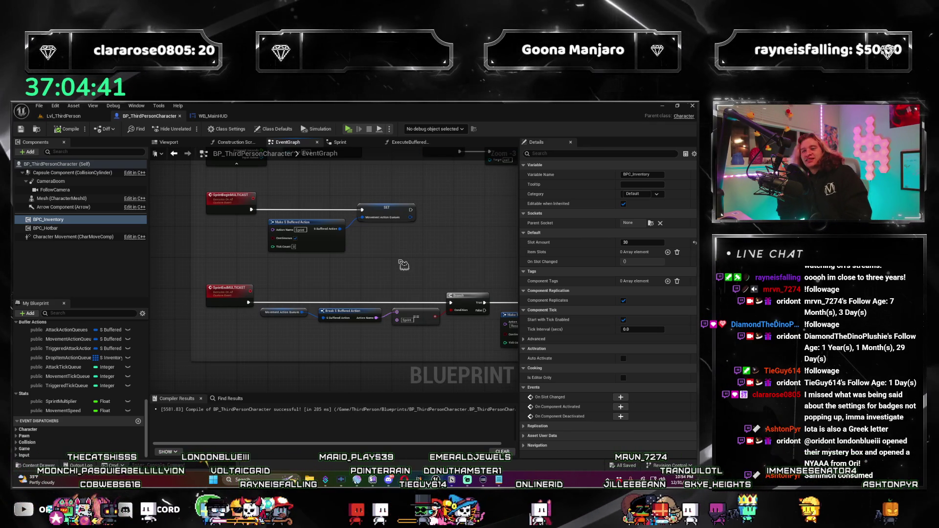
{"action": "left_click_drag", "start_coordinate": [387, 274], "coordinate": [363, 268]}
{"action": "left_click_drag", "start_coordinate": [357, 270], "coordinate": [372, 276]}
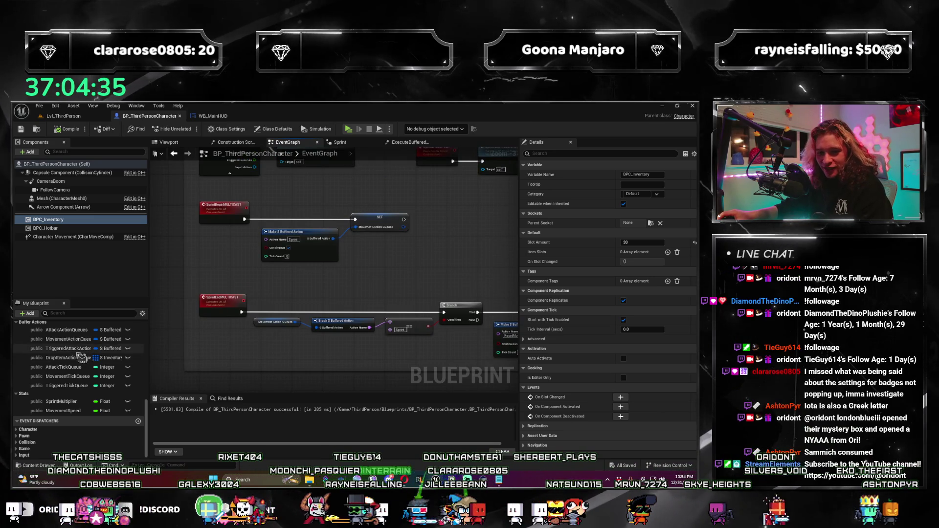
Glance at the Notion Stats notes, then launch Lvl_ThirdPerson in Play-in-Editor with three clients.
{"action": "key", "text": "alt+Tab"}
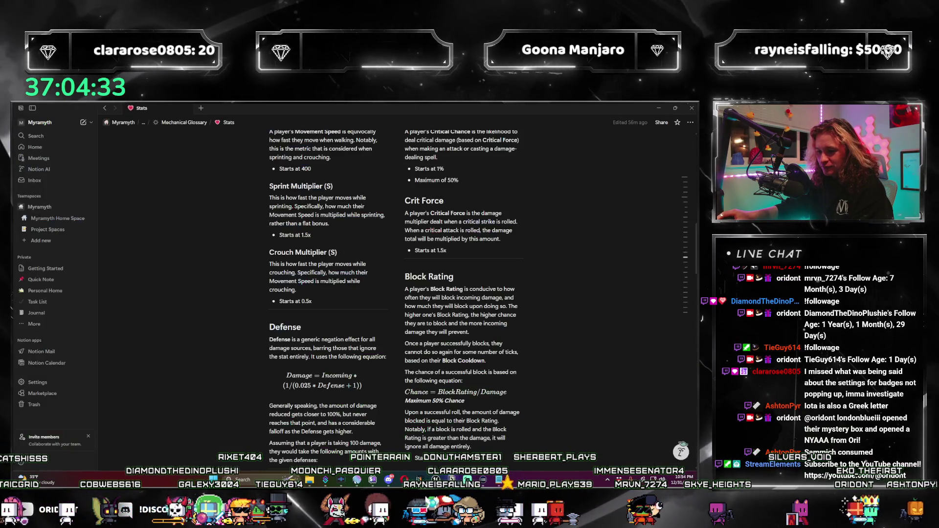
{"action": "key", "text": "alt+Tab"}
{"action": "mouse_move", "coordinate": [371, 276]}
{"action": "left_mouse_down"}
{"action": "mouse_move", "coordinate": [319, 273]}
{"action": "mouse_move", "coordinate": [372, 273]}
{"action": "left_mouse_up"}
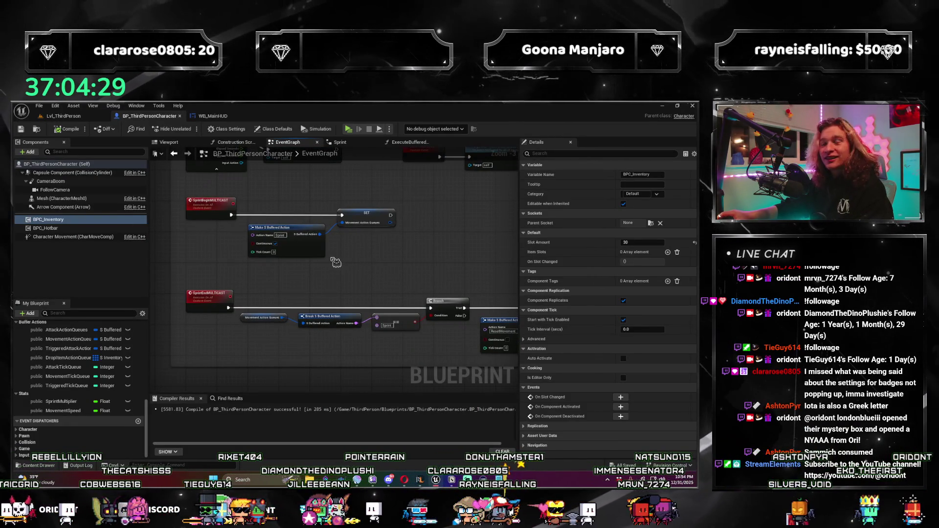
{"action": "left_click", "coordinate": [86, 119]}
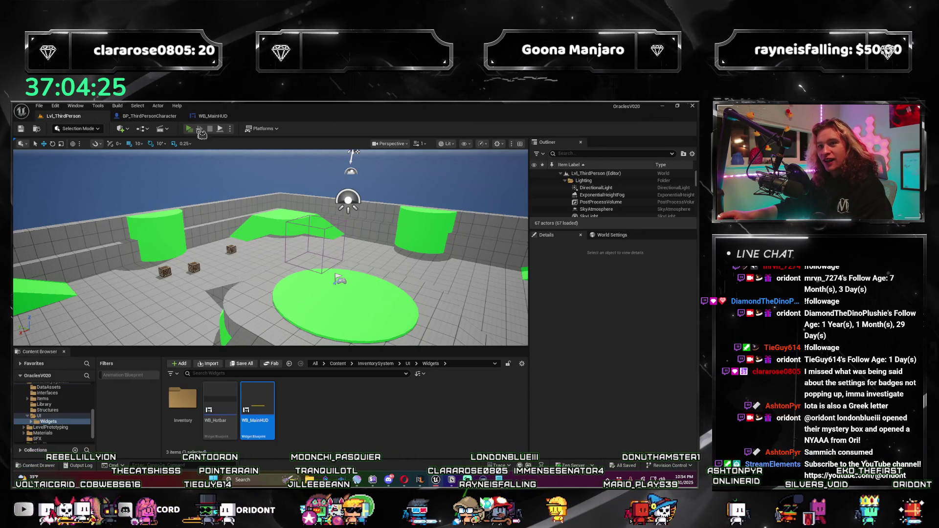
{"action": "left_click", "coordinate": [192, 130]}
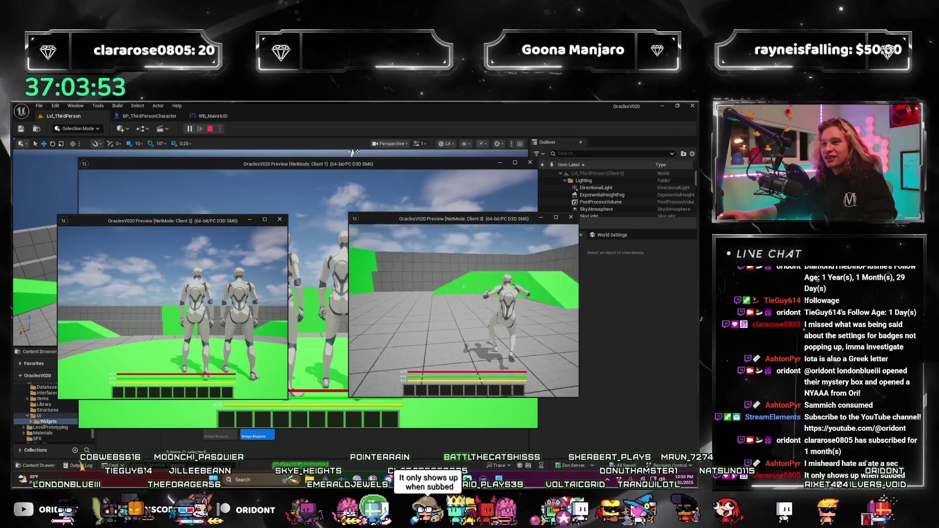
Run the Client 3 character around the level, sprinting toward the crates and ramp.
{"action": "key", "text": "super"}
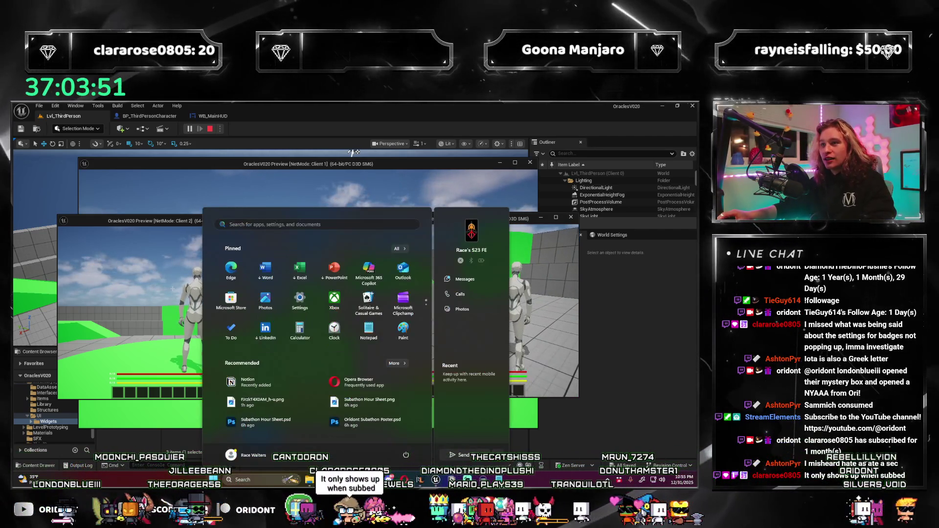
{"action": "key", "text": "super"}
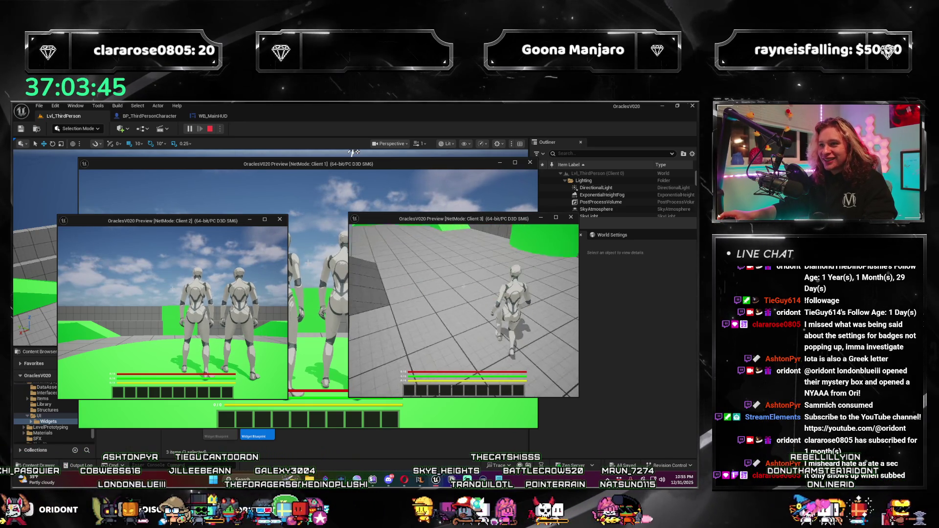
{"action": "key", "text": "w"}
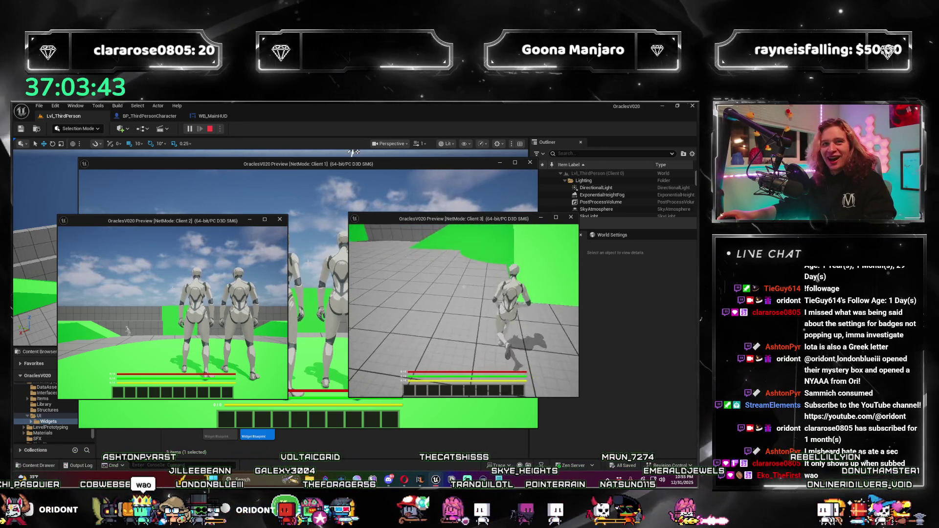
{"action": "key", "text": "w"}
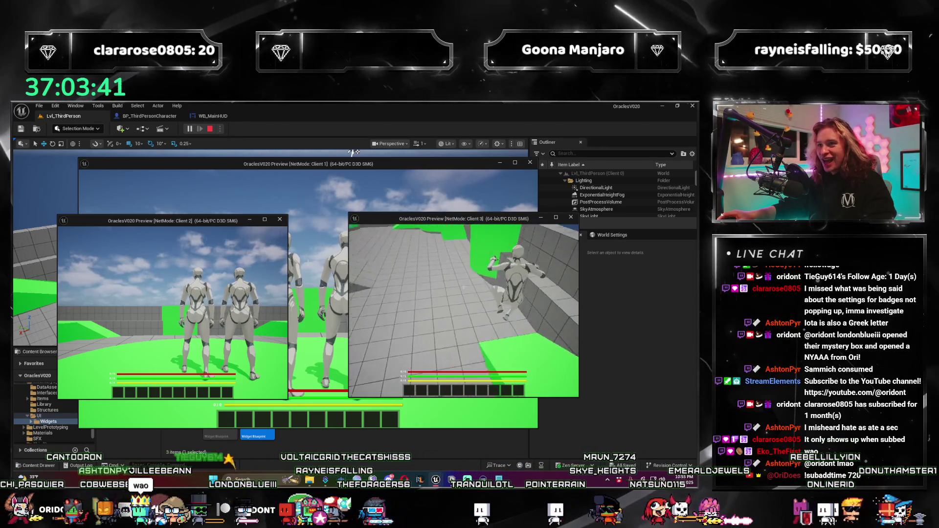
{"action": "key", "text": "w"}
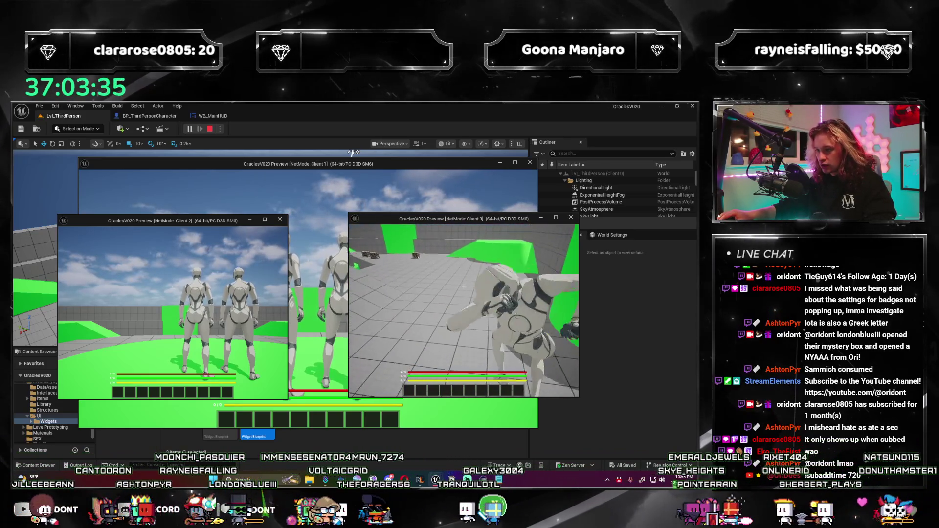
{"action": "key", "text": "w"}
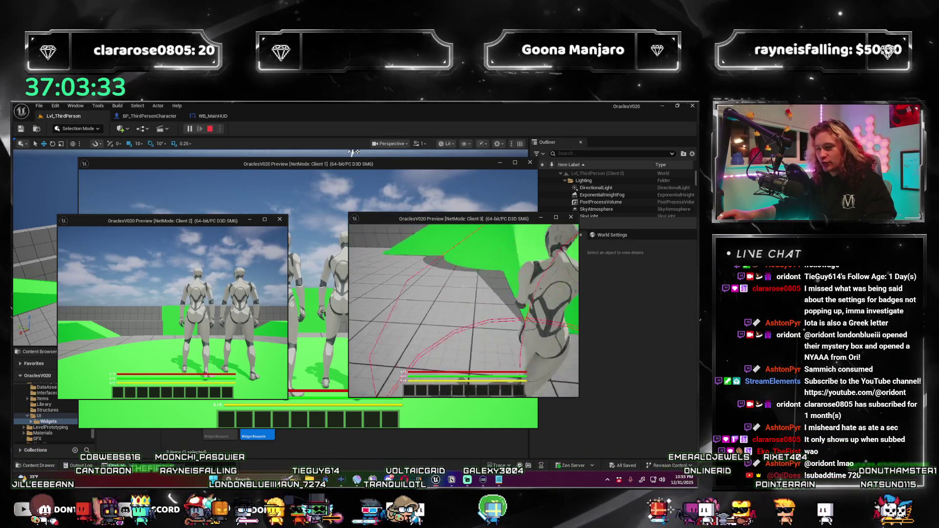
{"action": "key", "text": "w"}
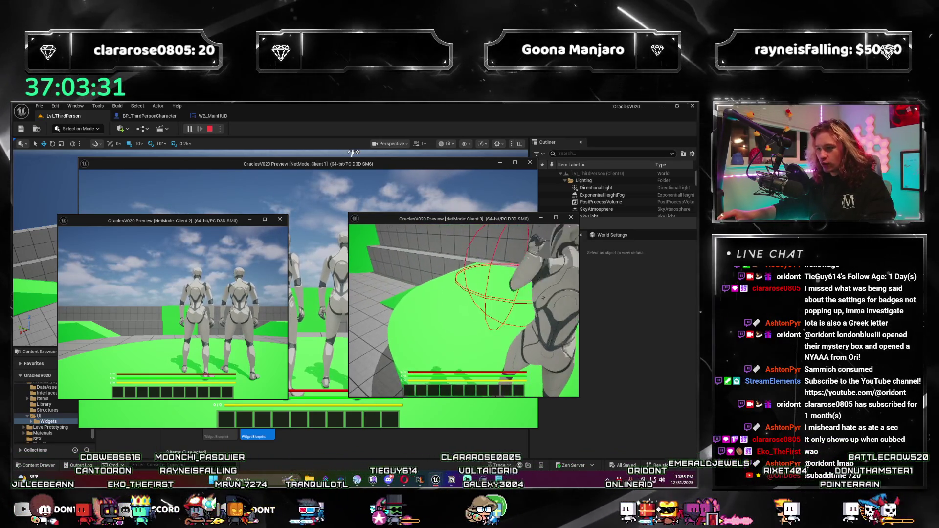
{"action": "key", "text": "w"}
{"action": "key", "text": "w"}
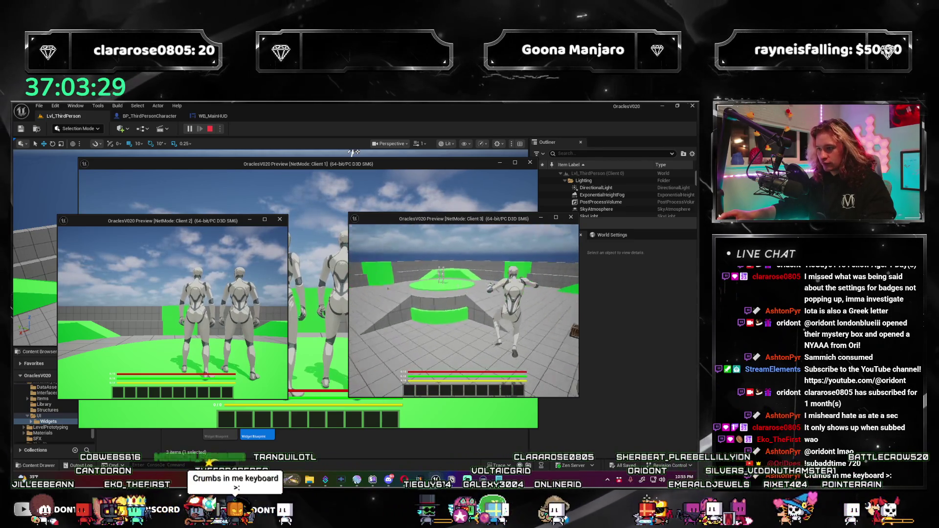
{"action": "key", "text": "w"}
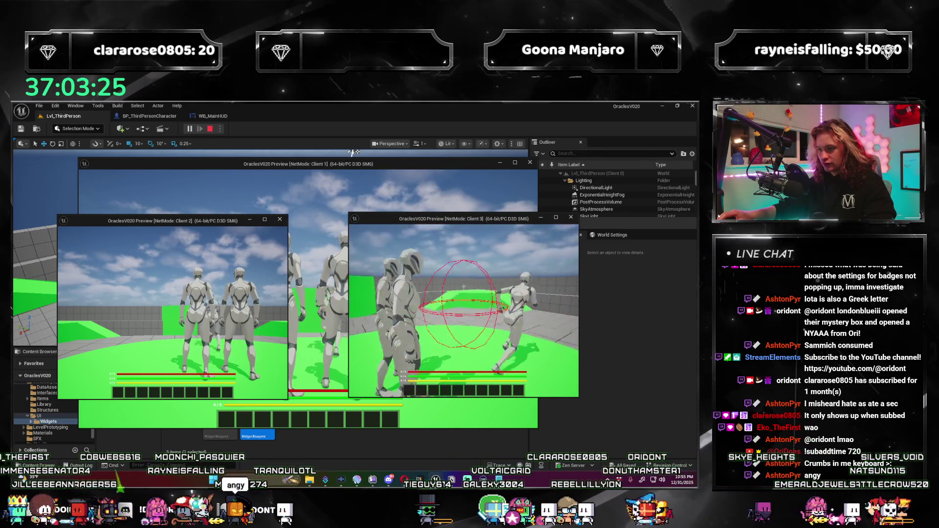
{"action": "key", "text": "w"}
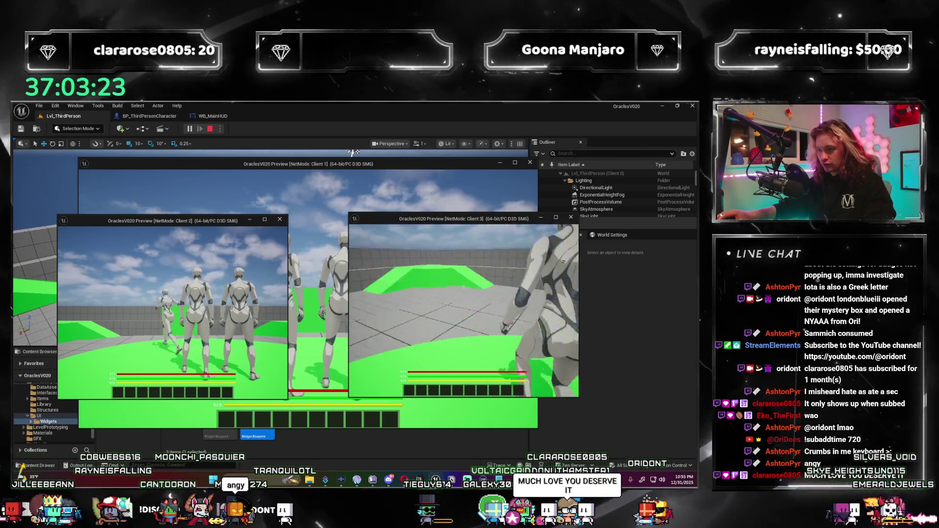
{"action": "key", "text": "w"}
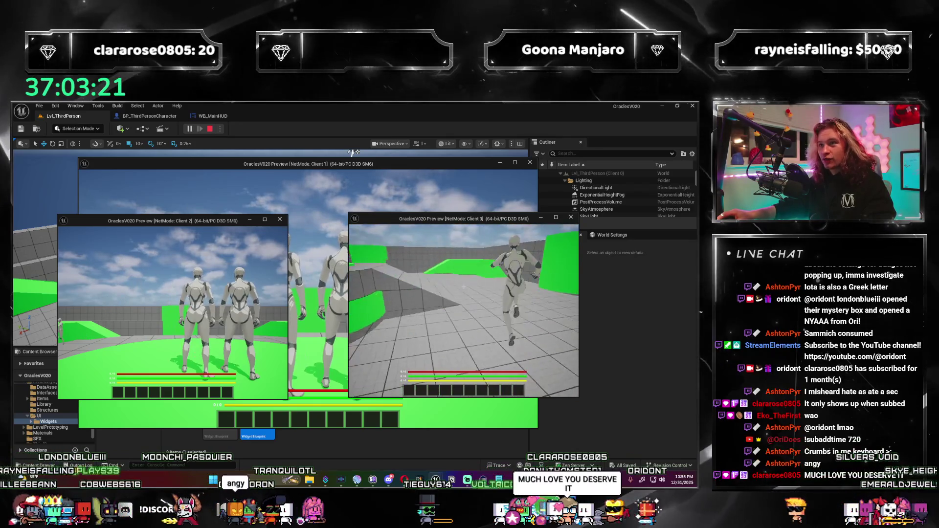
{"action": "key", "text": "w"}
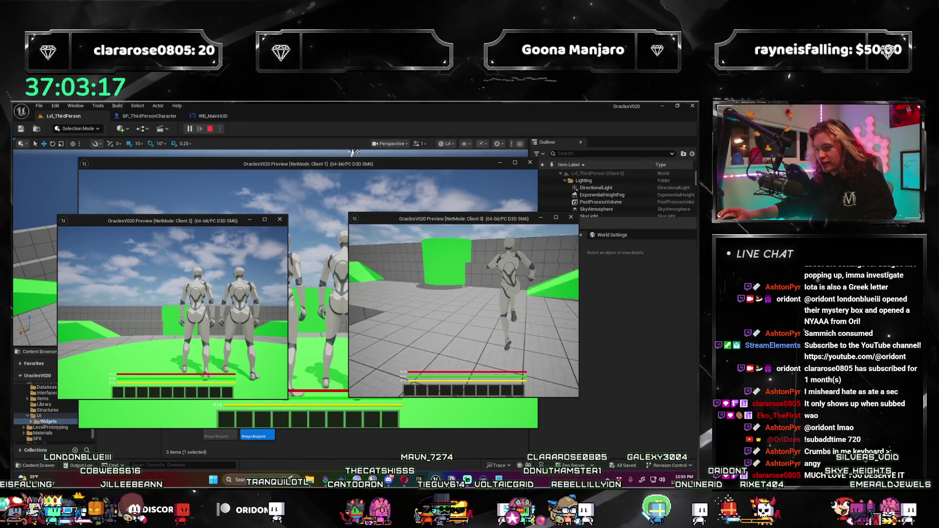
Climb the grey blocks, run along the wall onto the green ramp, then stop the session.
{"action": "key", "text": "w"}
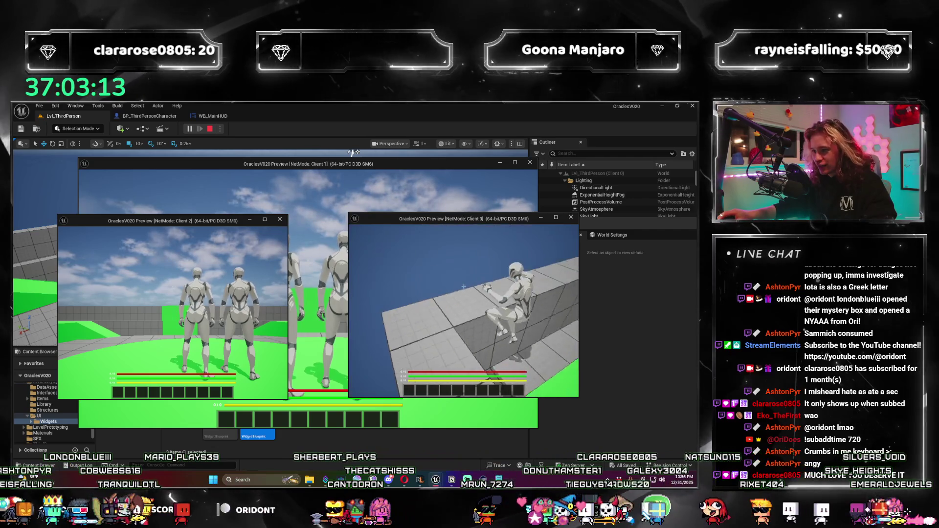
{"action": "key", "text": "w"}
{"action": "key", "text": "w"}
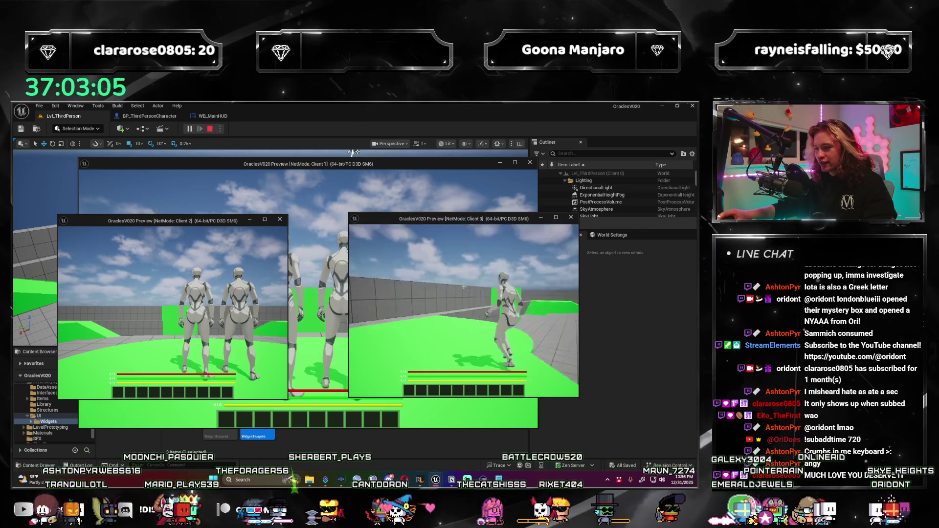
{"action": "key", "text": "w"}
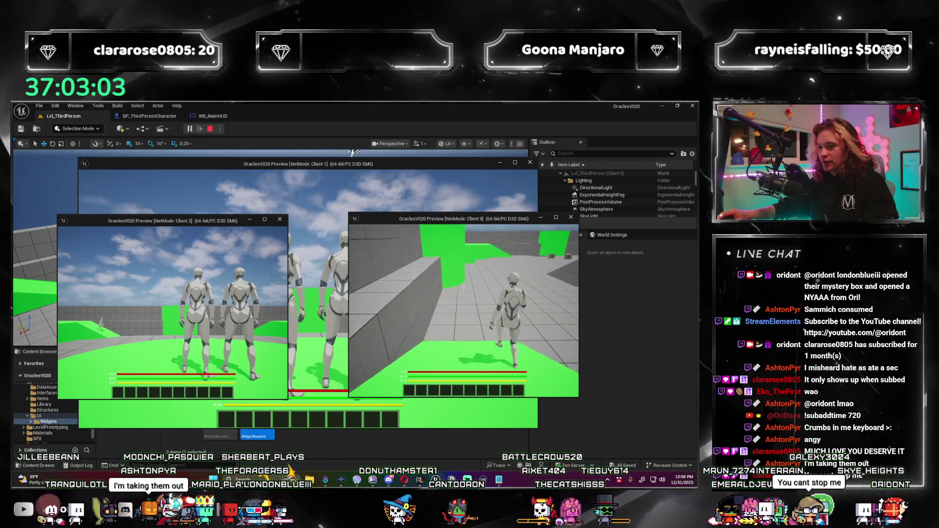
{"action": "key", "text": "w"}
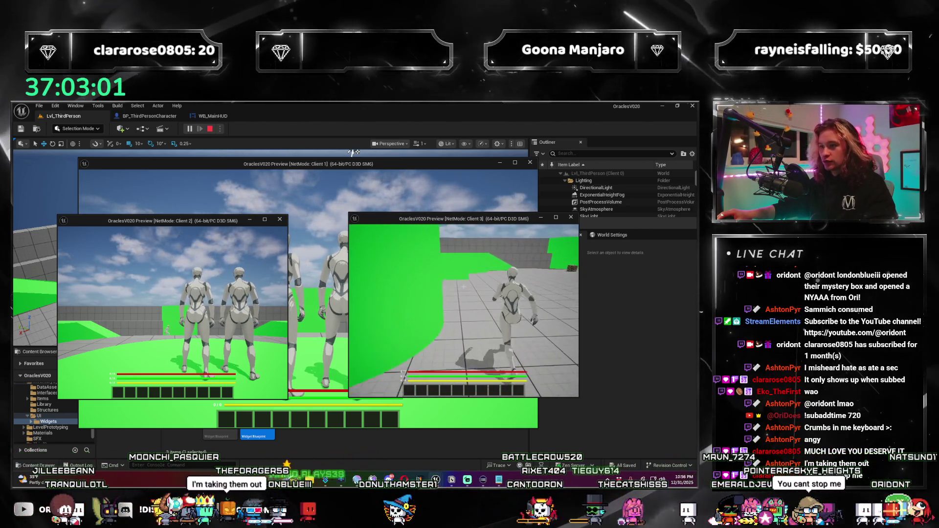
{"action": "key", "text": "w"}
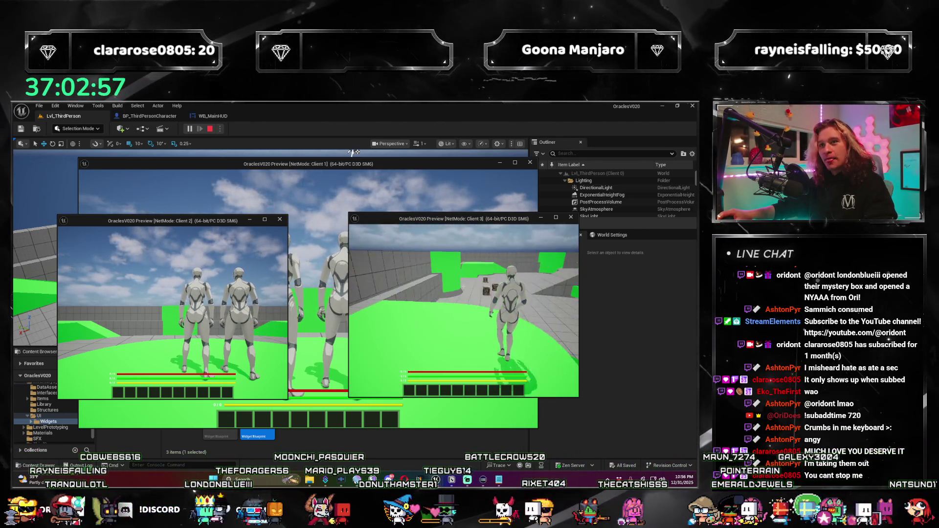
{"action": "key", "text": "w"}
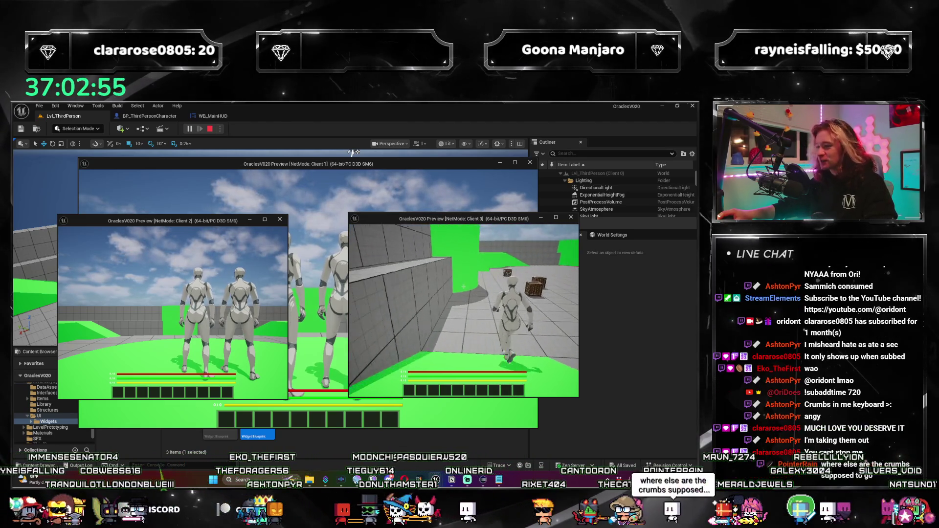
{"action": "key", "text": "w"}
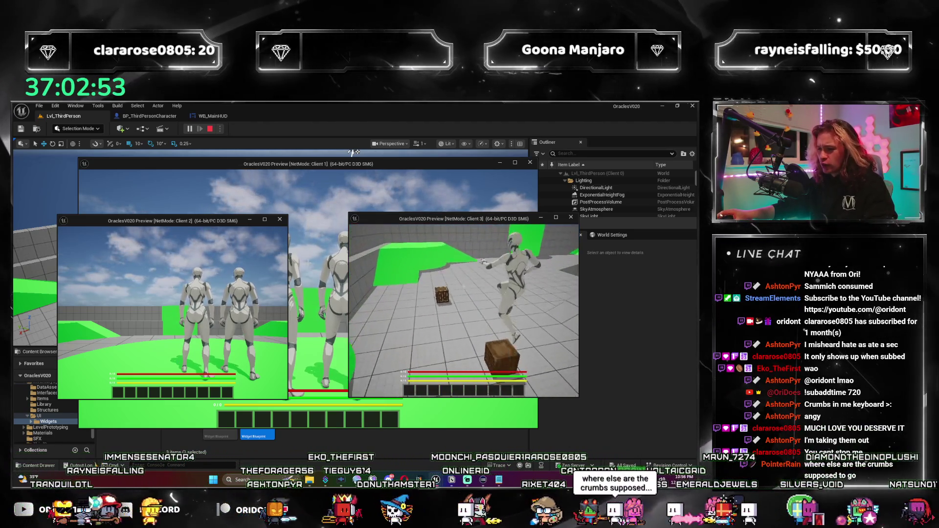
{"action": "key", "text": "w"}
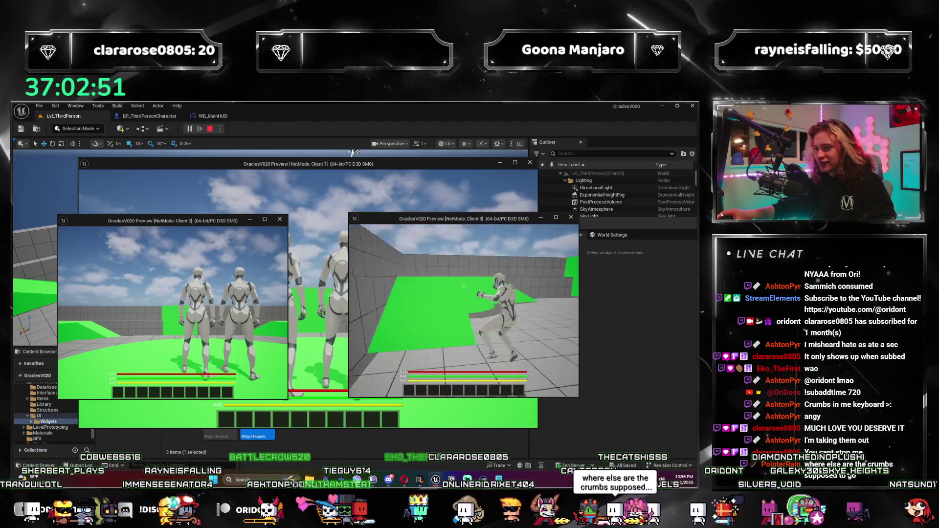
{"action": "key", "text": "w"}
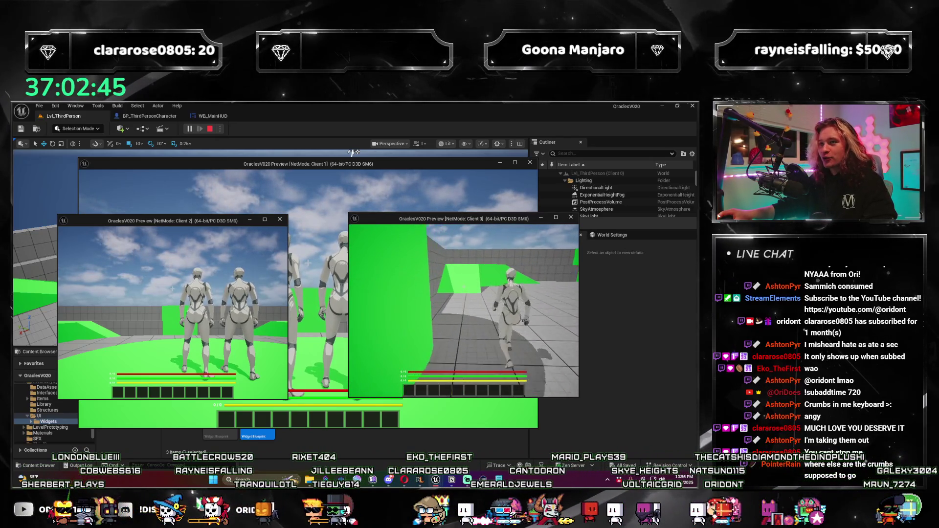
{"action": "key", "text": "w"}
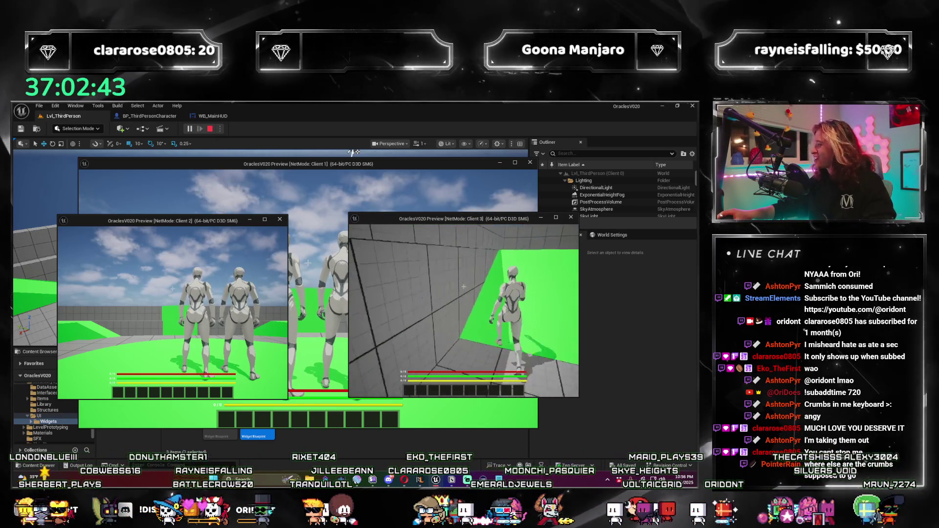
{"action": "key", "text": "w"}
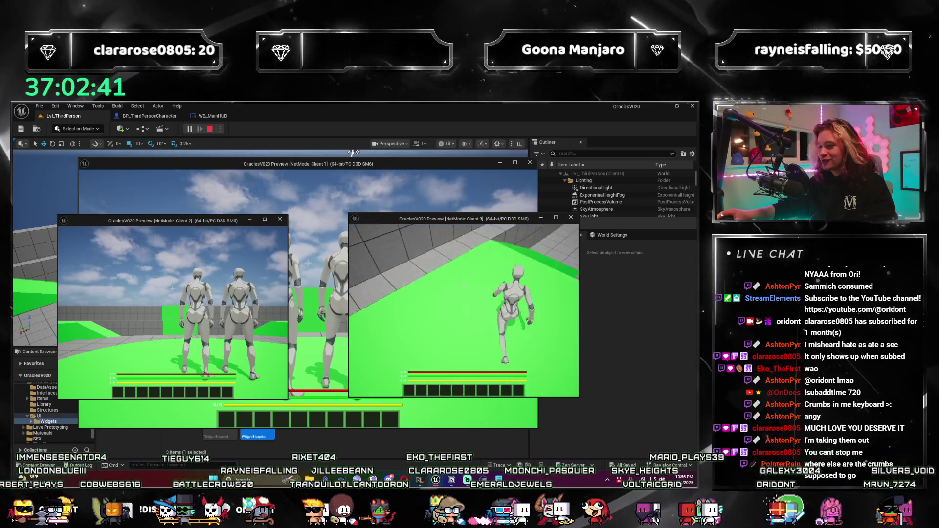
{"action": "key", "text": "w"}
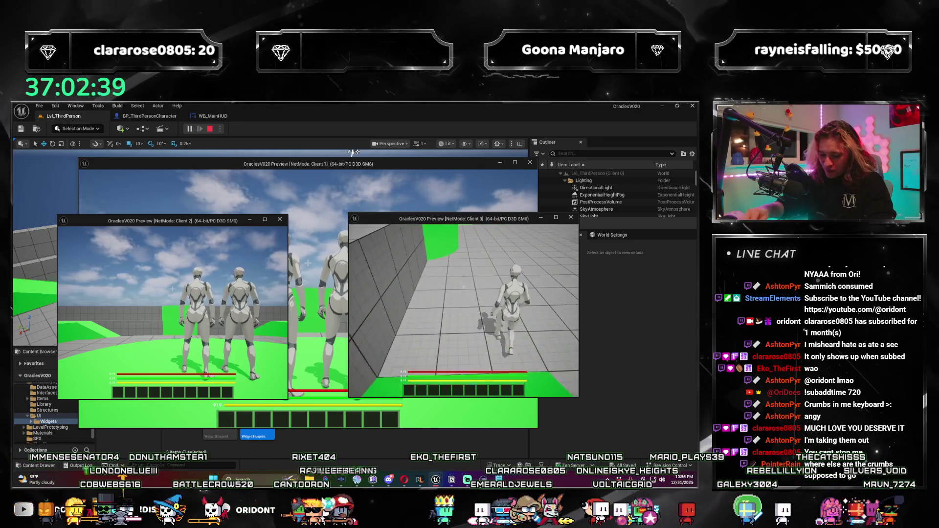
{"action": "key", "text": "Escape"}
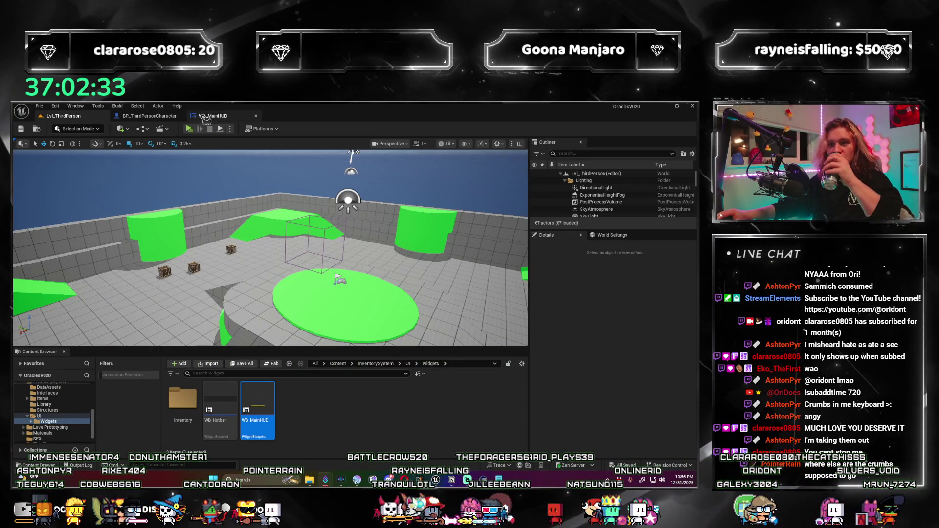
Look over WB_MainHUD and BP_ThirdPersonCharacter, then relaunch the three-client test from Lvl_ThirdPerson with Alt+P.
{"action": "left_click", "coordinate": [205, 117]}
{"action": "left_click", "coordinate": [149, 116]}
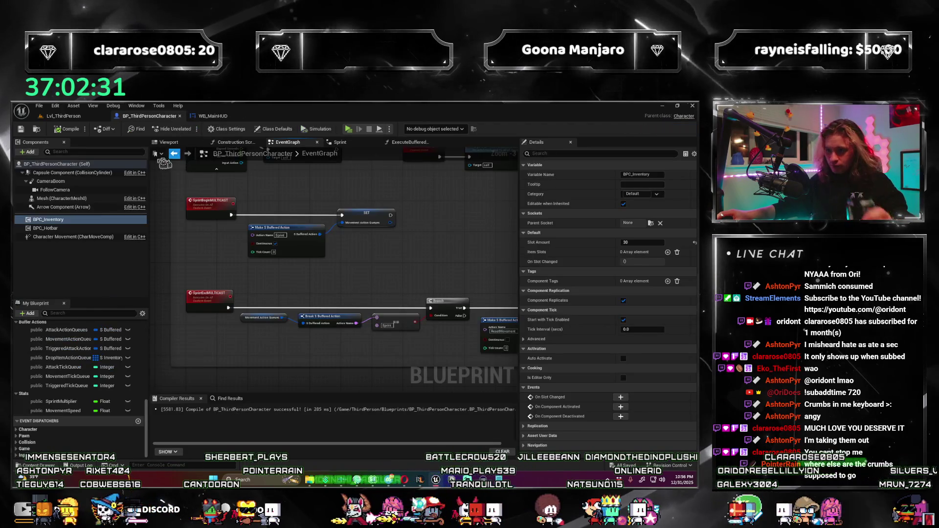
{"action": "left_click", "coordinate": [79, 117]}
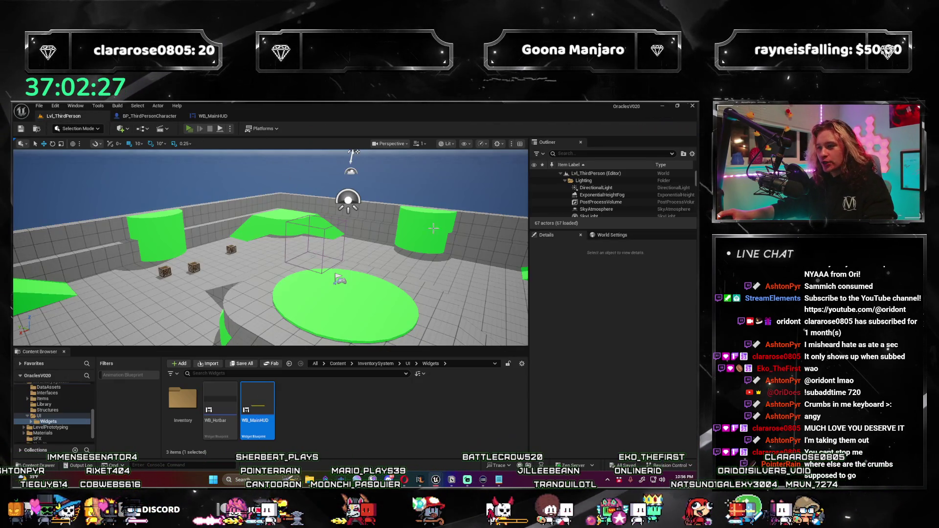
{"action": "key", "text": "alt+p"}
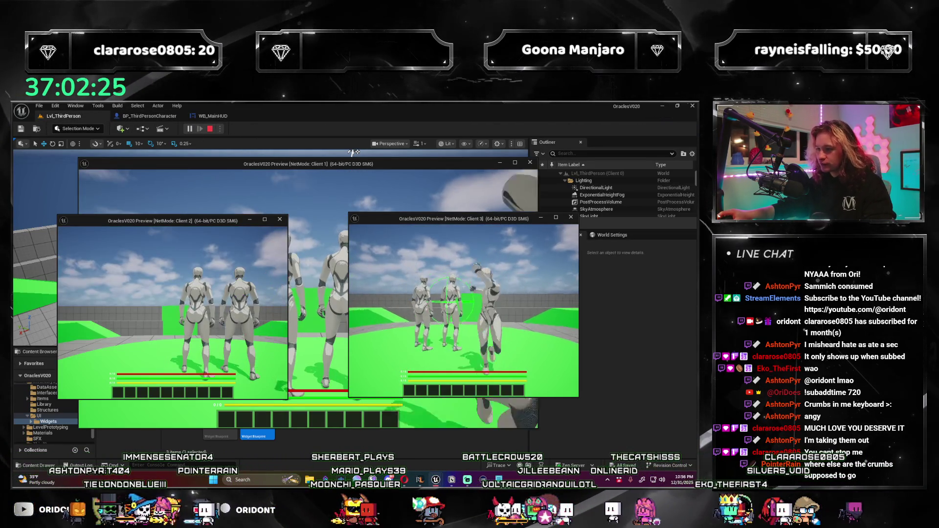
Walk Client 3 onto a ramp, toward the green walls and platform, then end the playtest.
{"action": "key", "text": "s"}
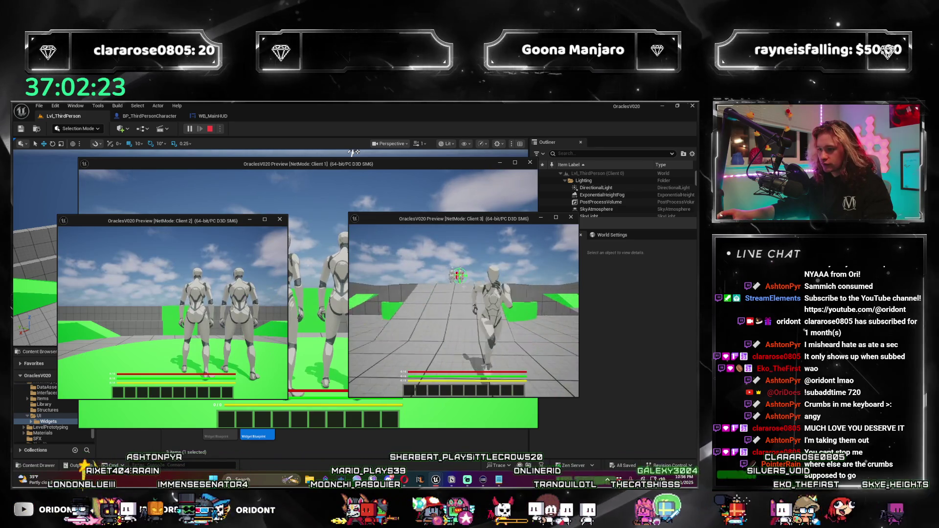
{"action": "key", "text": "w"}
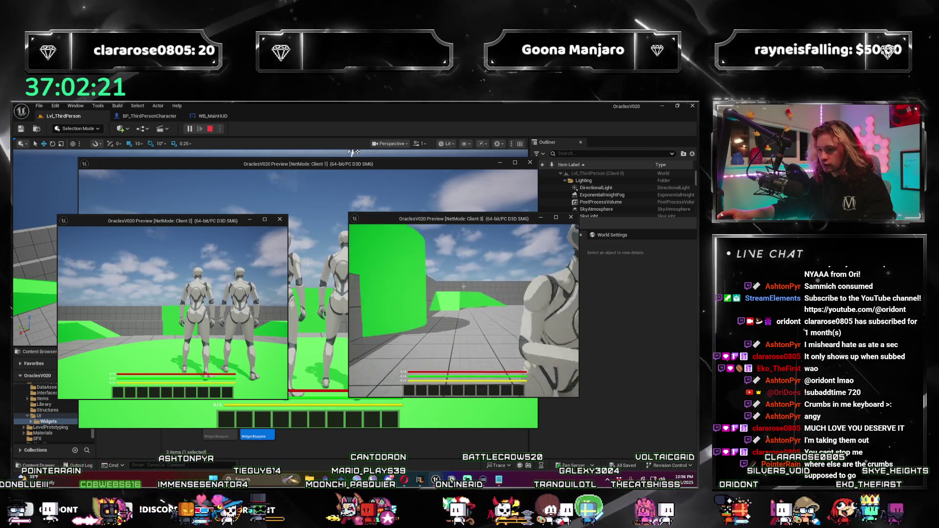
{"action": "key", "text": "w"}
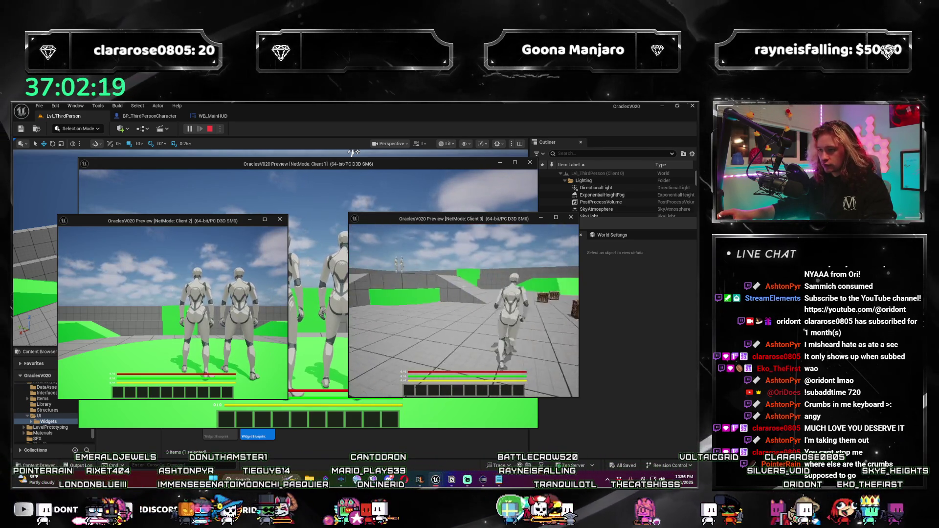
{"action": "key", "text": "w"}
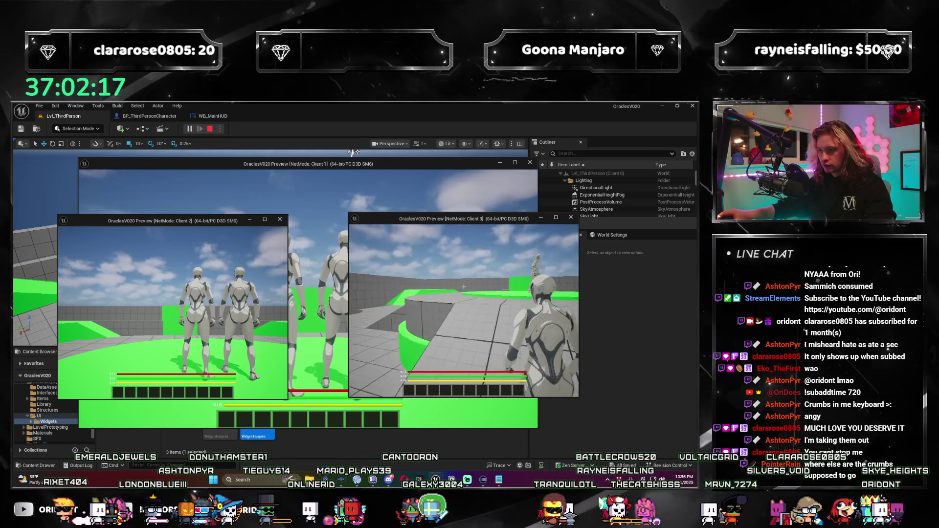
{"action": "key", "text": "w"}
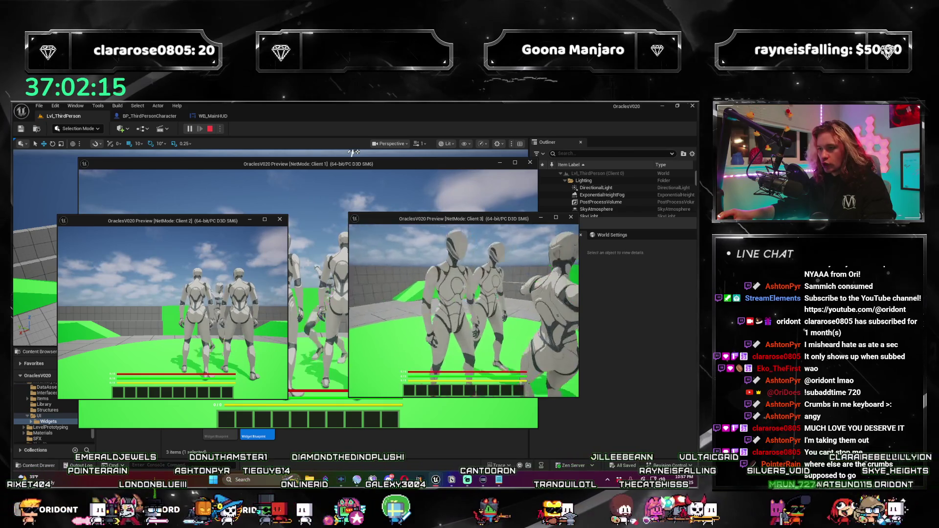
{"action": "key", "text": "Escape"}
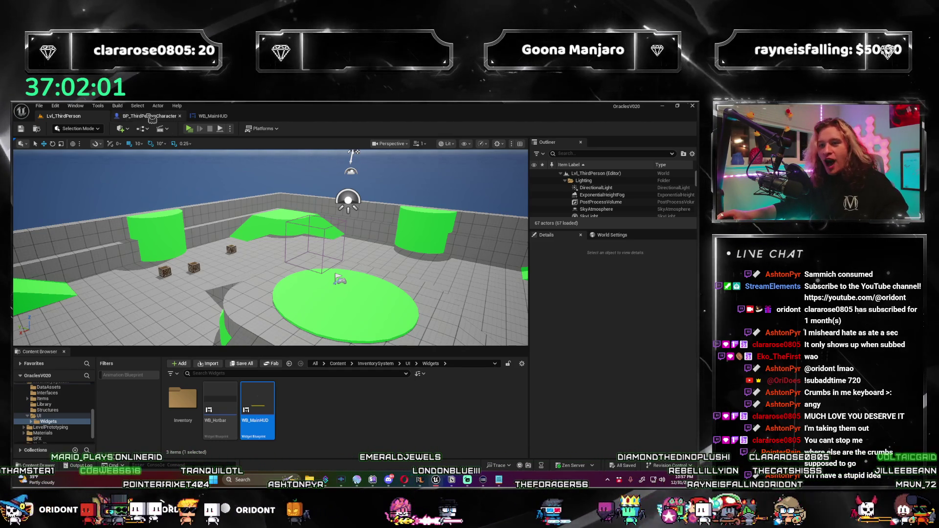
Frame the sprint multicast nodes in BP_ThirdPersonCharacter's EventGraph, then bring up the Notion Stats notes.
{"action": "left_click", "coordinate": [149, 116]}
{"action": "scroll", "coordinate": [262, 300], "scroll_direction": "up", "scroll_amount": 1}
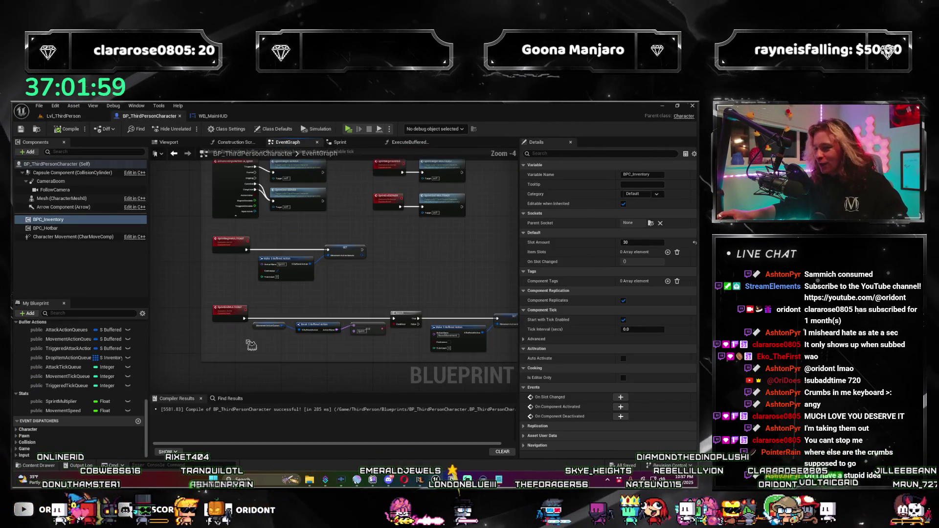
{"action": "left_click_drag", "start_coordinate": [268, 263], "coordinate": [277, 258]}
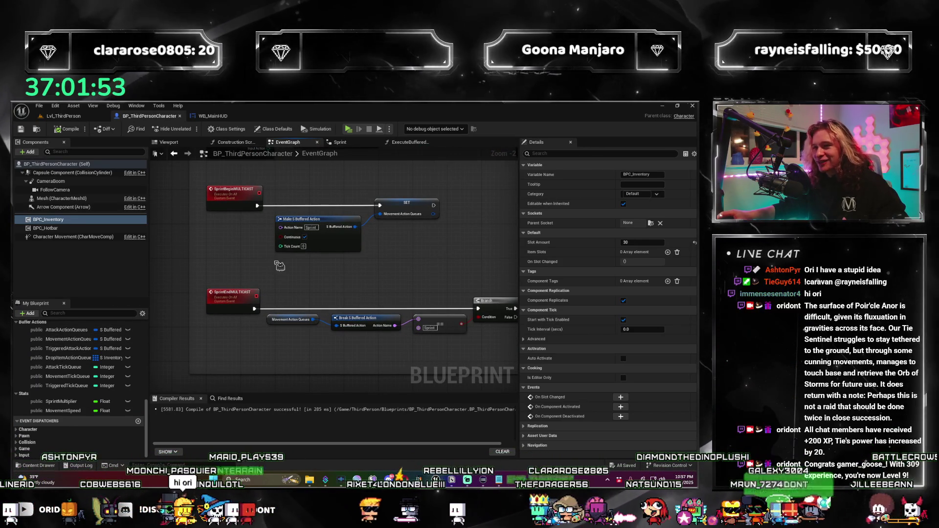
{"action": "scroll", "coordinate": [232, 296], "scroll_direction": "up", "scroll_amount": 1}
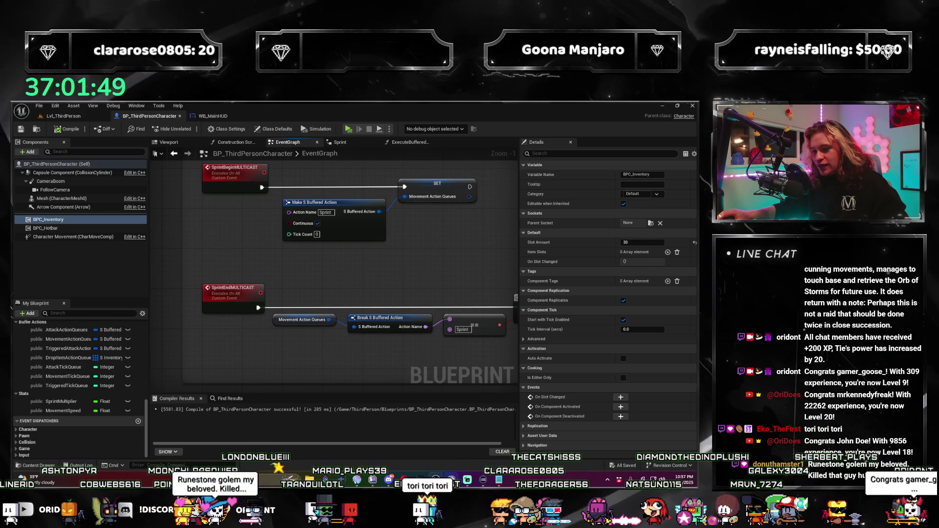
{"action": "key", "text": "alt+Tab"}
{"action": "scroll", "coordinate": [407, 348], "scroll_direction": "up", "scroll_amount": 5}
{"action": "scroll", "coordinate": [408, 348], "scroll_direction": "down", "scroll_amount": 5}
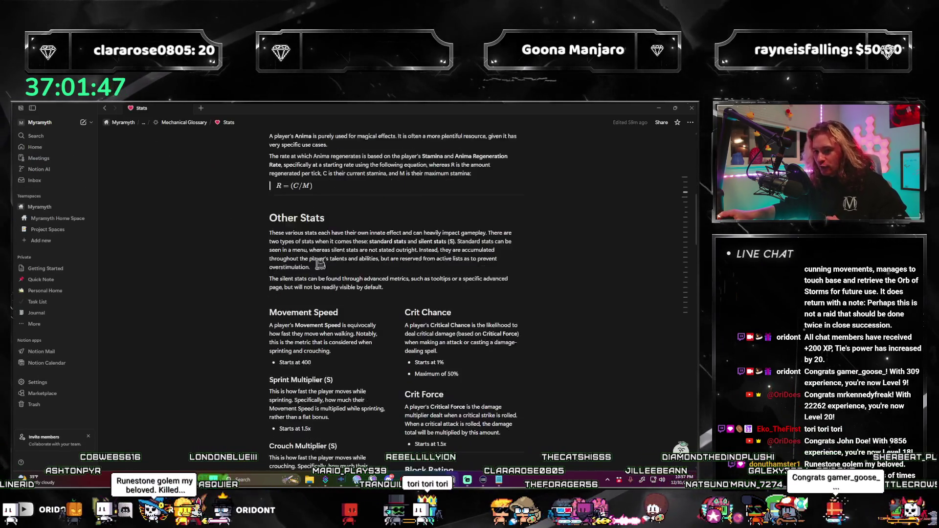
Read the Stats notes down to Block Rating and Block Cooldown, then minimize Notion.
{"action": "scroll", "coordinate": [411, 294], "scroll_direction": "down", "scroll_amount": 2}
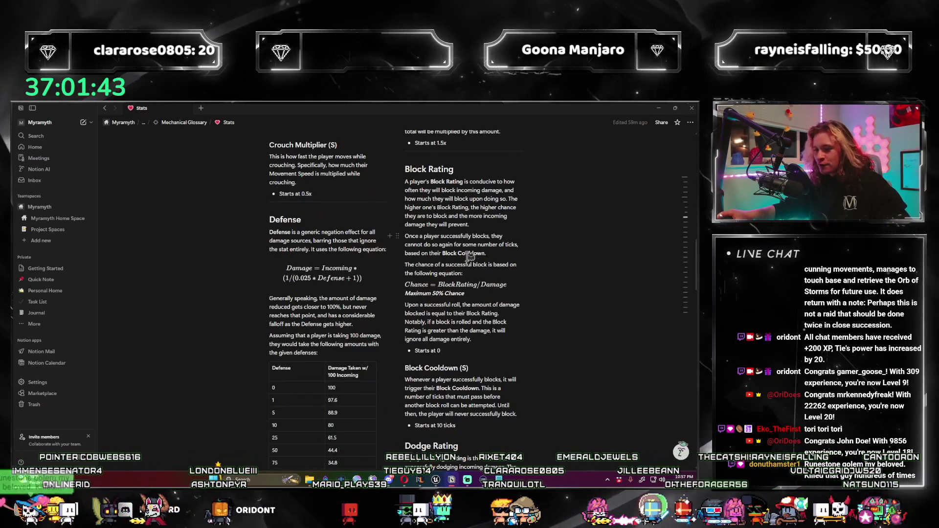
{"action": "left_click", "coordinate": [659, 108]}
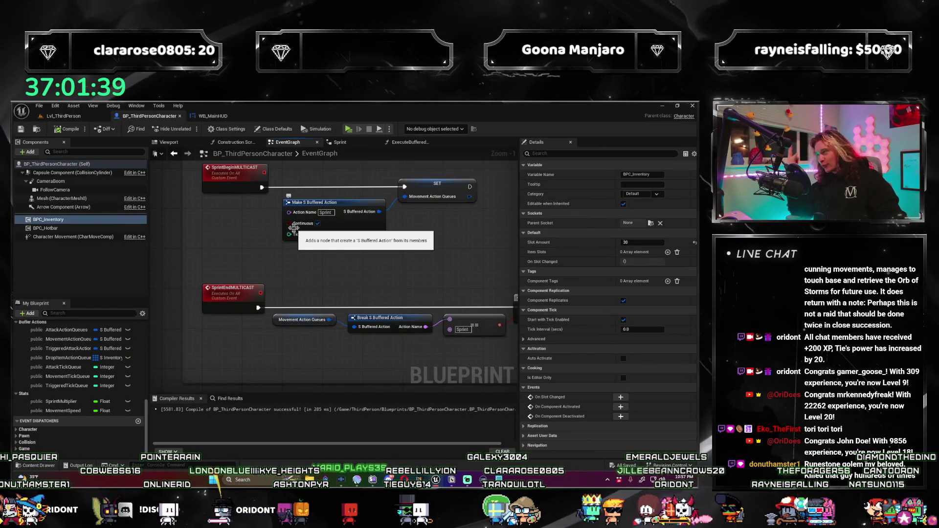
{"action": "scroll", "coordinate": [313, 312], "scroll_direction": "down", "scroll_amount": 1}
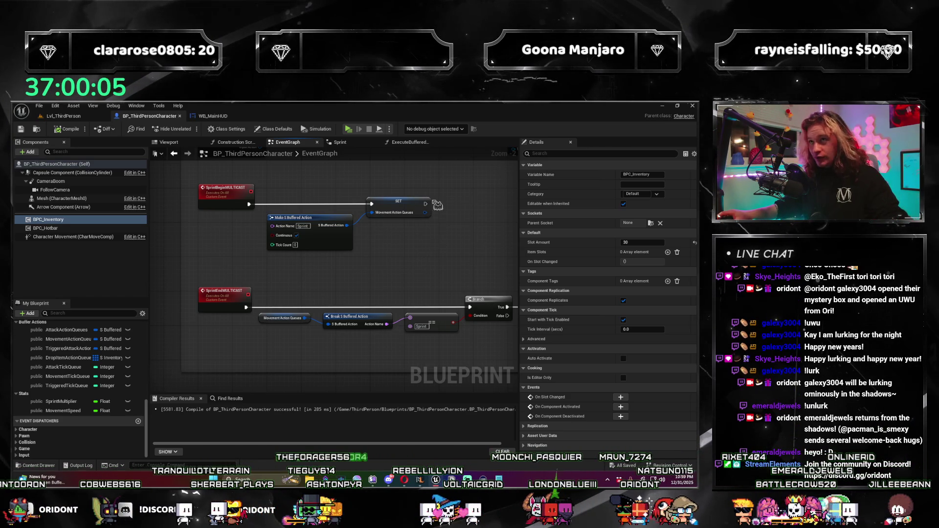
{"action": "left_click_drag", "start_coordinate": [404, 254], "coordinate": [430, 268]}
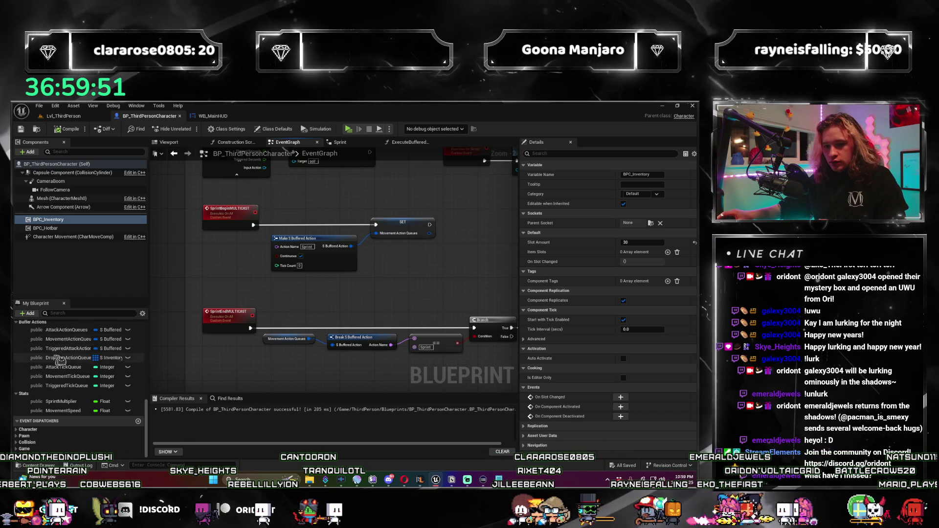
{"action": "left_click", "coordinate": [96, 120]}
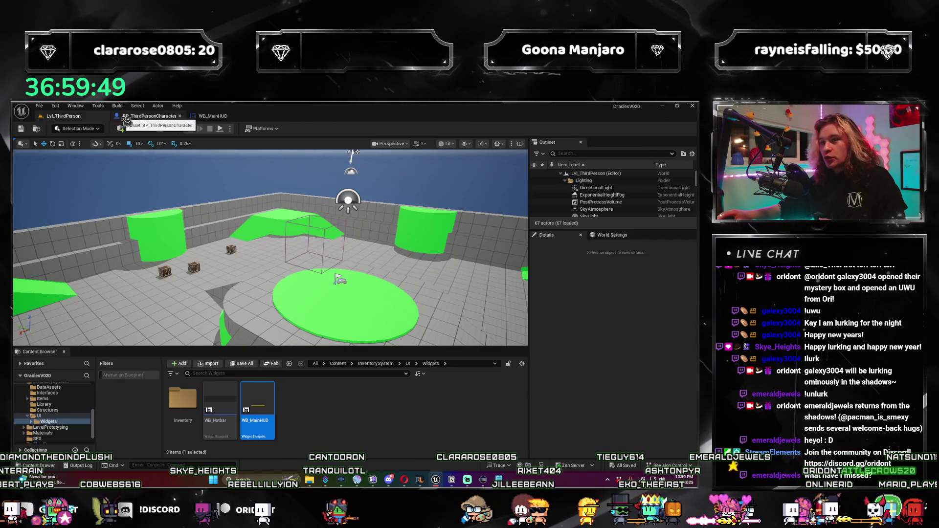
{"action": "left_click", "coordinate": [135, 117]}
{"action": "scroll", "coordinate": [340, 316], "scroll_direction": "down", "scroll_amount": 1}
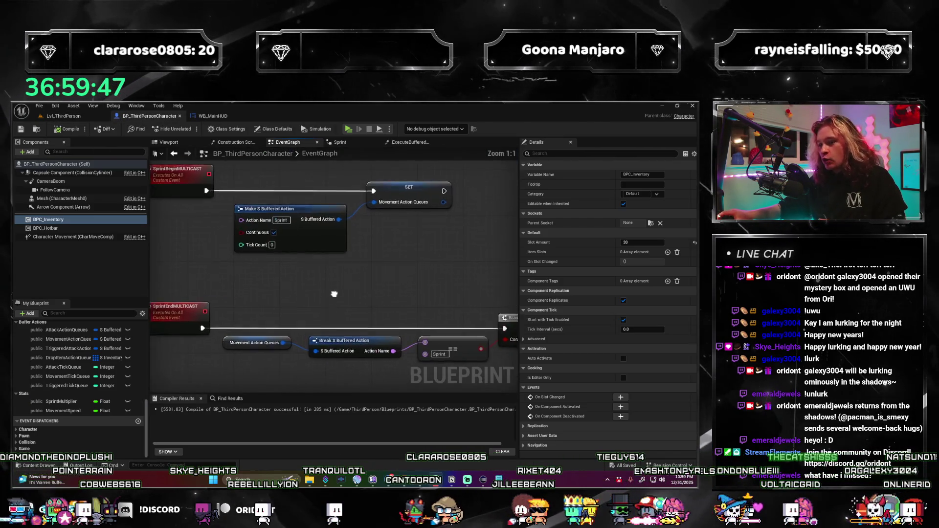
{"action": "left_click_drag", "start_coordinate": [340, 316], "coordinate": [350, 320]}
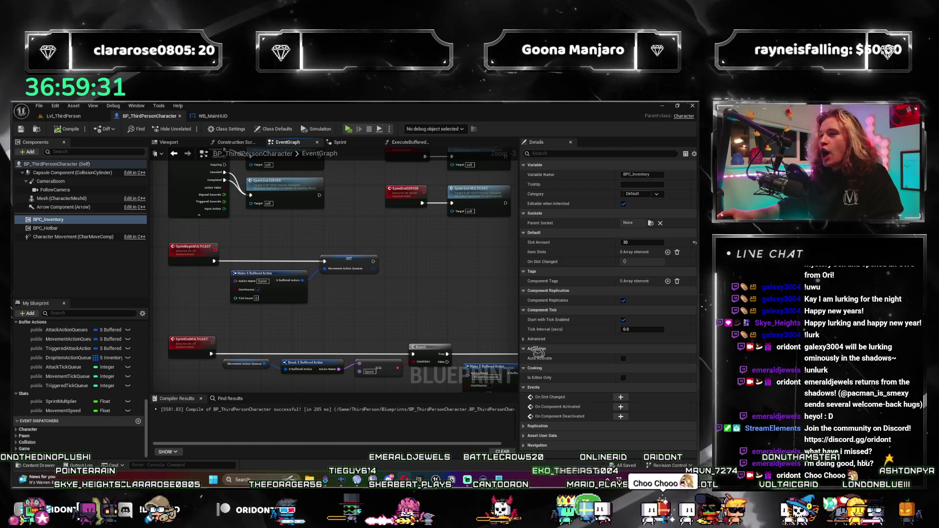
{"action": "mouse_move", "coordinate": [477, 300]}
{"action": "left_mouse_down"}
{"action": "mouse_move", "coordinate": [494, 264]}
{"action": "mouse_move", "coordinate": [416, 274]}
{"action": "mouse_move", "coordinate": [396, 292]}
{"action": "left_mouse_up"}
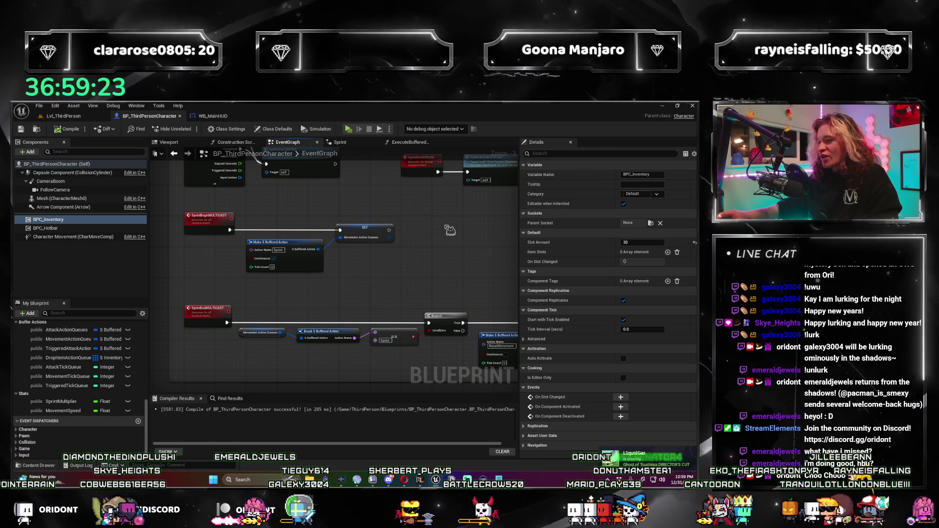
{"action": "left_click_drag", "start_coordinate": [424, 262], "coordinate": [419, 235]}
{"action": "scroll", "coordinate": [420, 234], "scroll_direction": "up", "scroll_amount": 2}
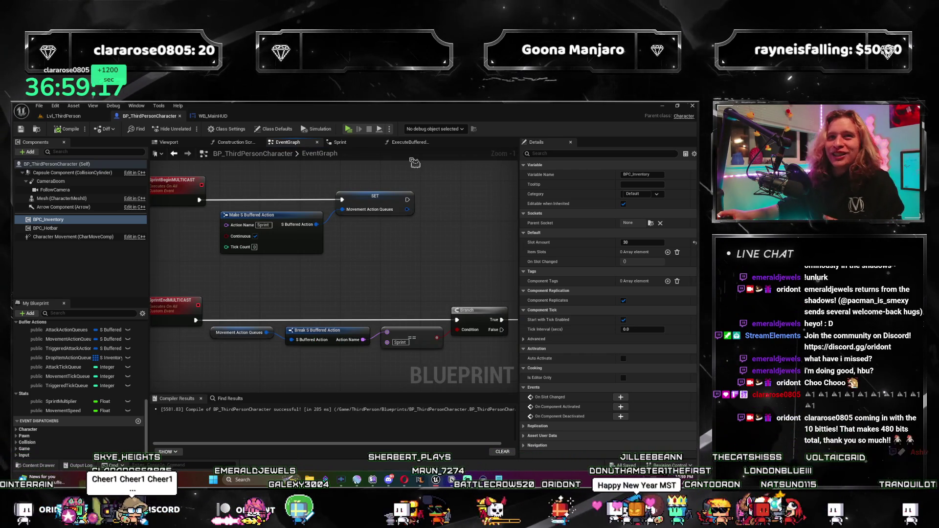
{"action": "left_click_drag", "start_coordinate": [386, 258], "coordinate": [414, 246]}
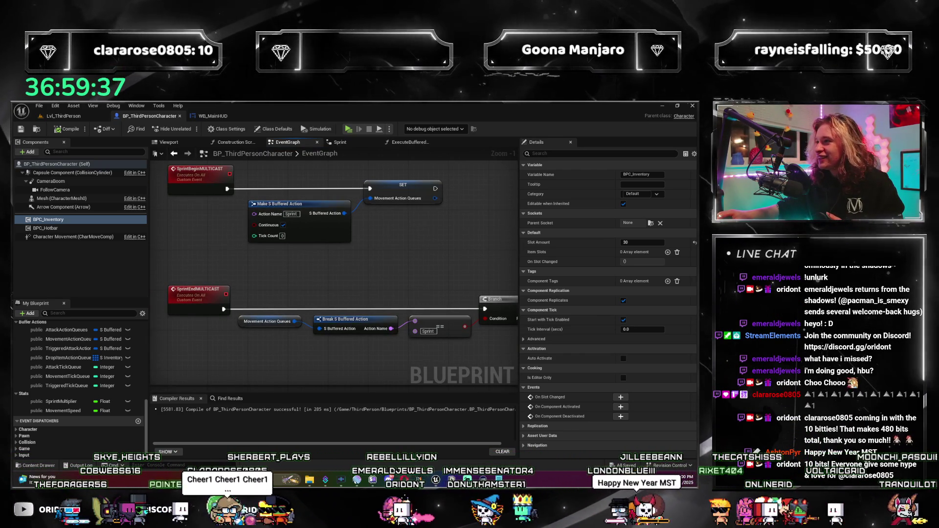
{"action": "left_click_drag", "start_coordinate": [408, 241], "coordinate": [411, 250]}
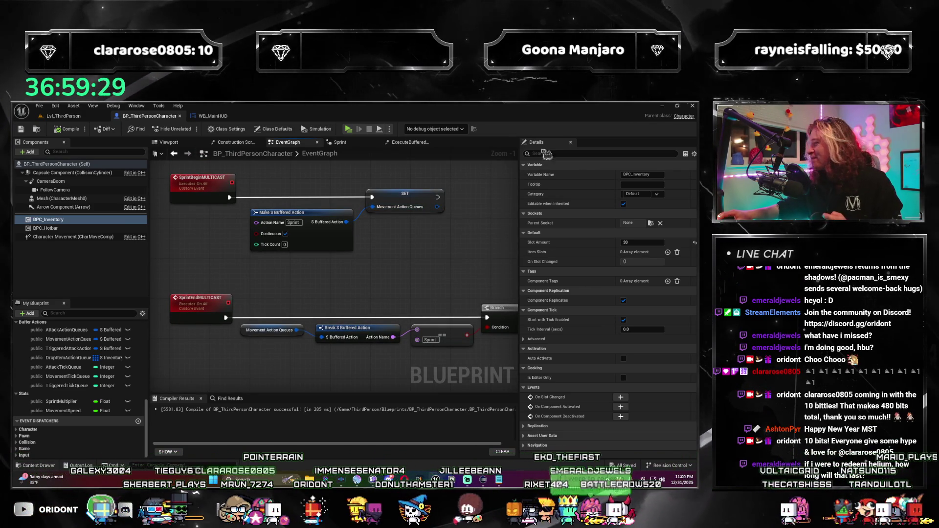
{"action": "mouse_move", "coordinate": [400, 250]}
{"action": "left_mouse_down"}
{"action": "mouse_move", "coordinate": [413, 255]}
{"action": "mouse_move", "coordinate": [401, 273]}
{"action": "mouse_move", "coordinate": [415, 270]}
{"action": "left_mouse_up"}
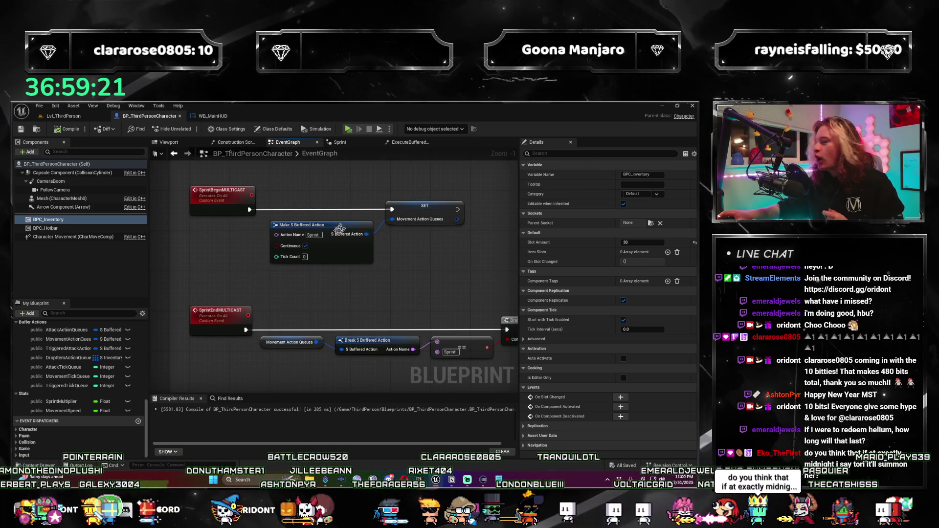
{"action": "scroll", "coordinate": [400, 296], "scroll_direction": "down", "scroll_amount": 1}
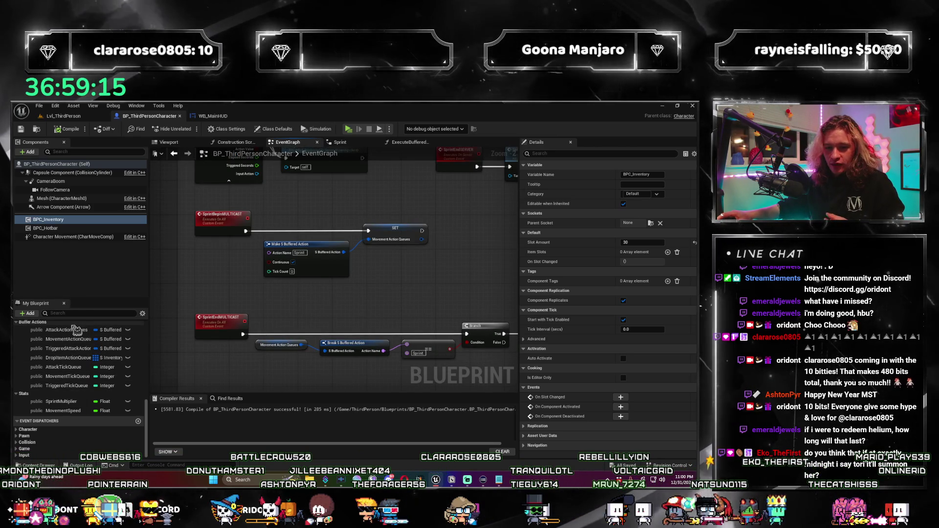
{"action": "mouse_move", "coordinate": [453, 480]}
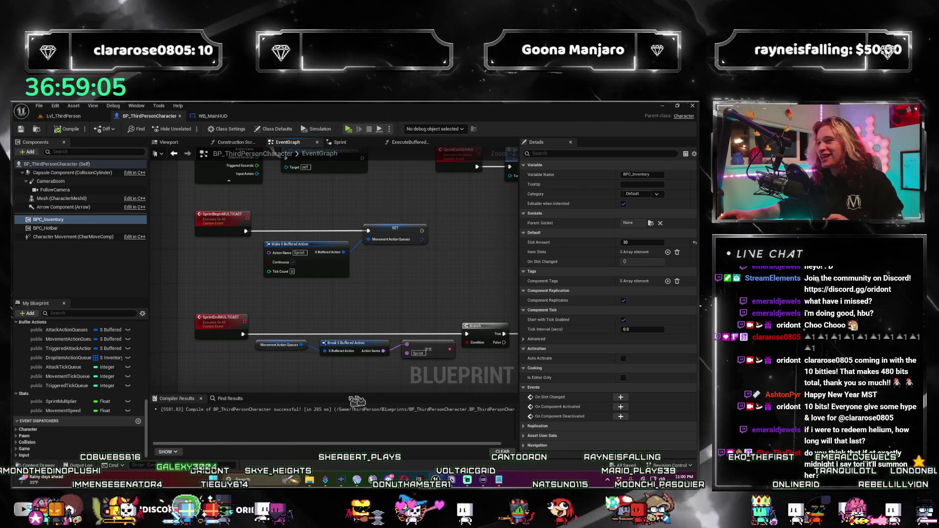
{"action": "left_click_drag", "start_coordinate": [374, 320], "coordinate": [364, 320]}
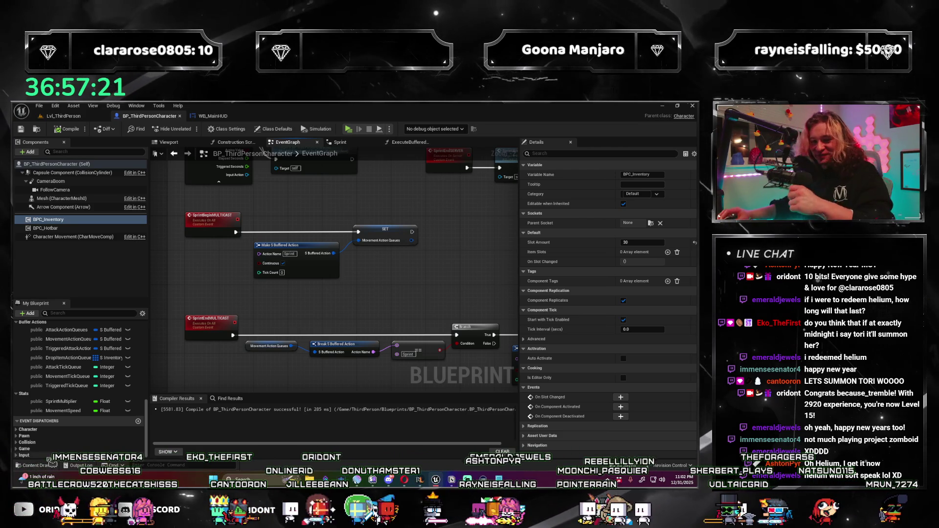
Add a CurrentHealth float variable in the Stats category and compile.
{"action": "left_click", "coordinate": [28, 313]}
{"action": "left_click", "coordinate": [56, 341]}
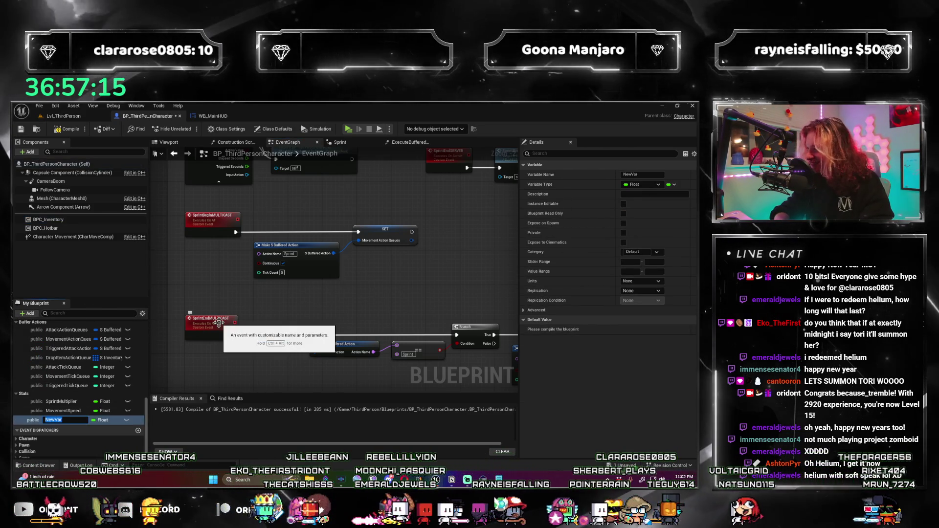
{"action": "type", "text": "CurrentHealth"}
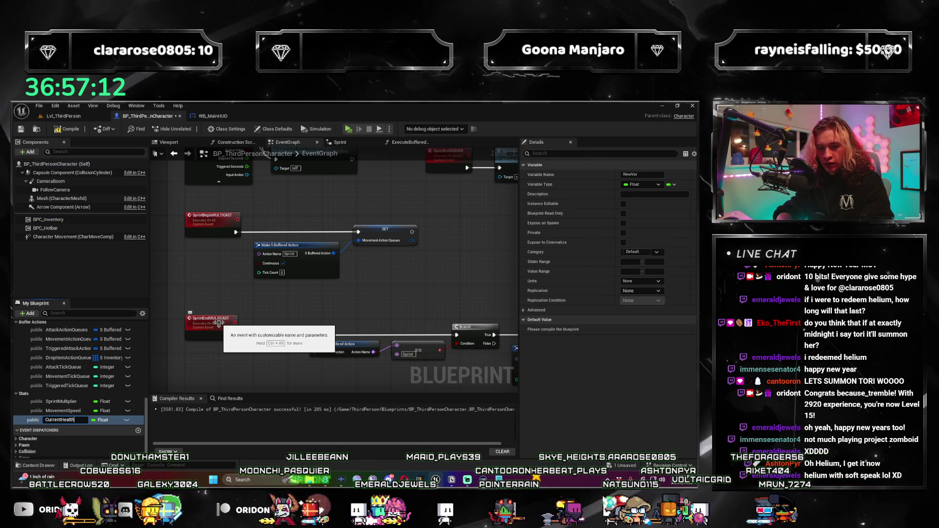
{"action": "key", "text": "Return"}
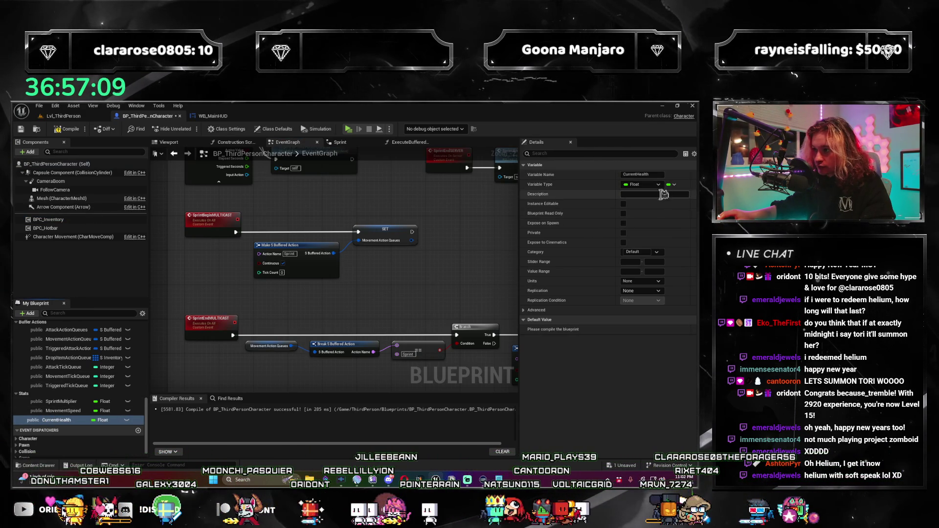
{"action": "left_click", "coordinate": [658, 252]}
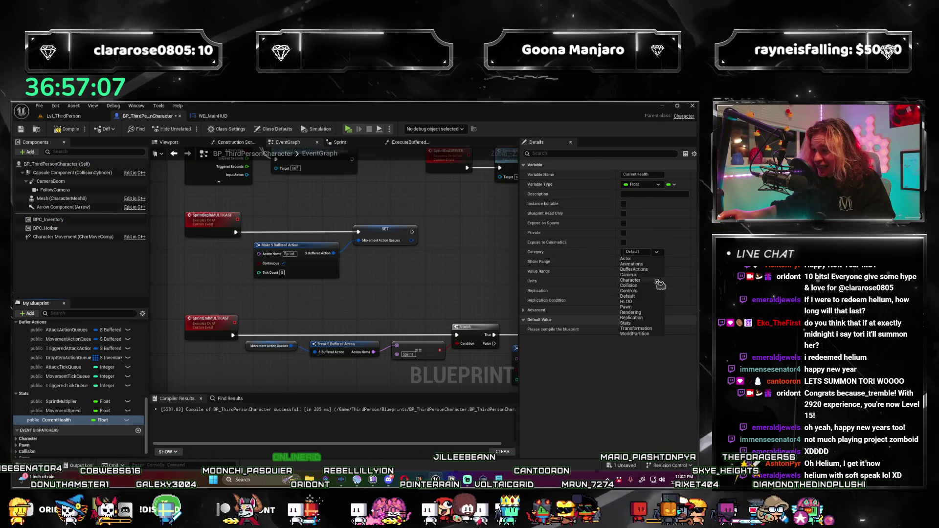
{"action": "left_click", "coordinate": [634, 323]}
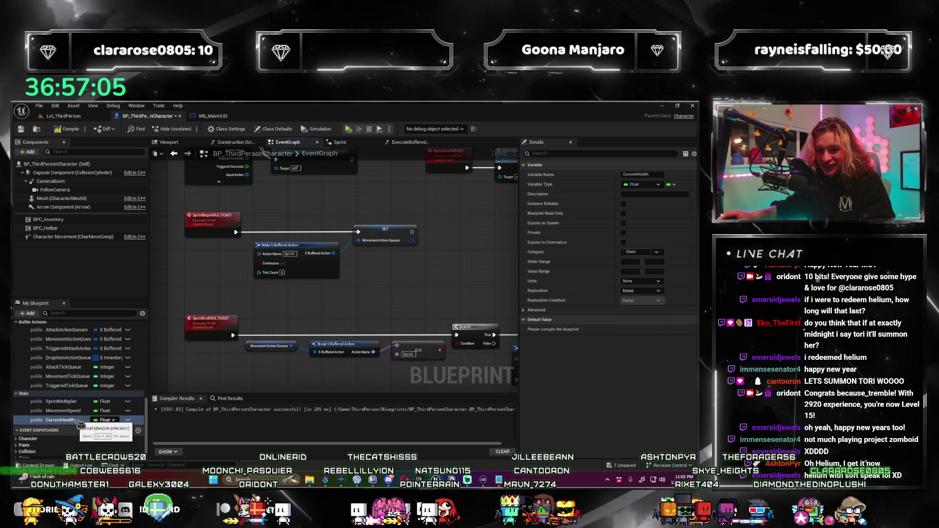
{"action": "left_click", "coordinate": [67, 128]}
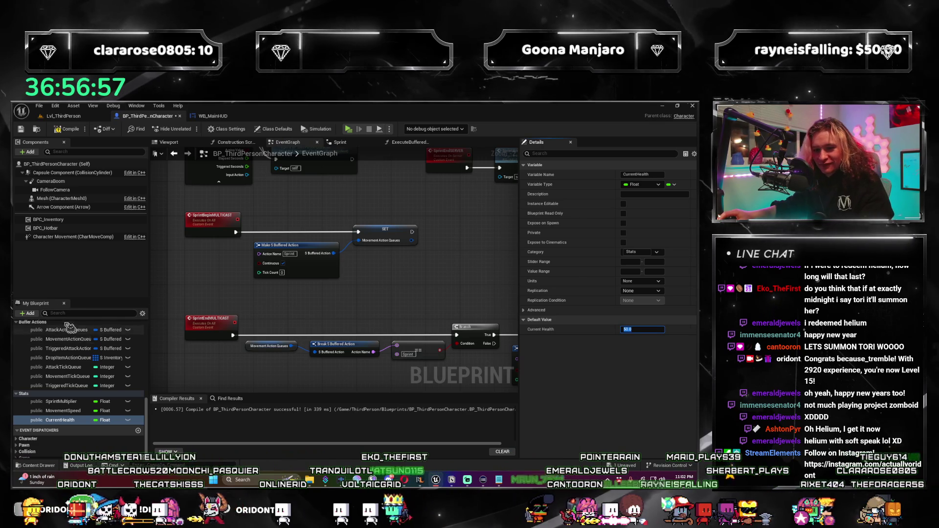
Add a MaxHealth float variable in the Stats category.
{"action": "left_click", "coordinate": [28, 313]}
{"action": "left_click", "coordinate": [57, 344]}
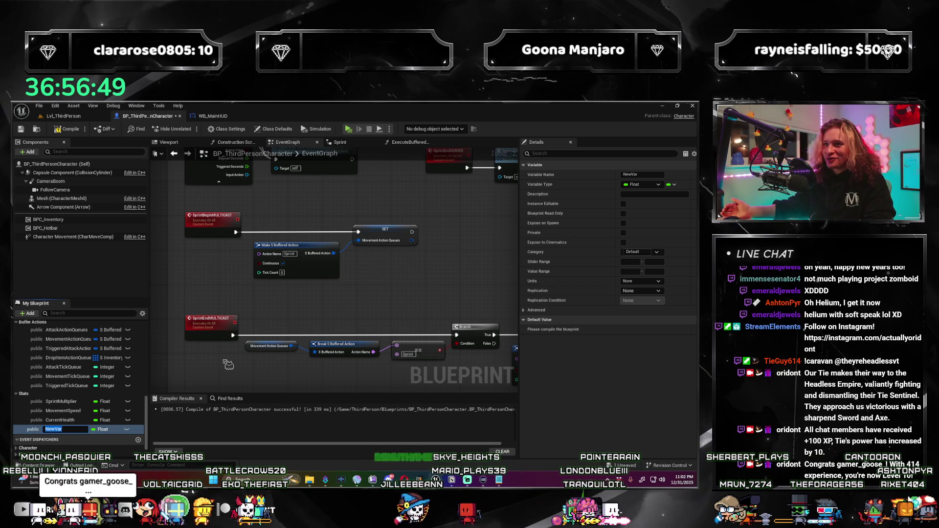
{"action": "type", "text": "axHealth"}
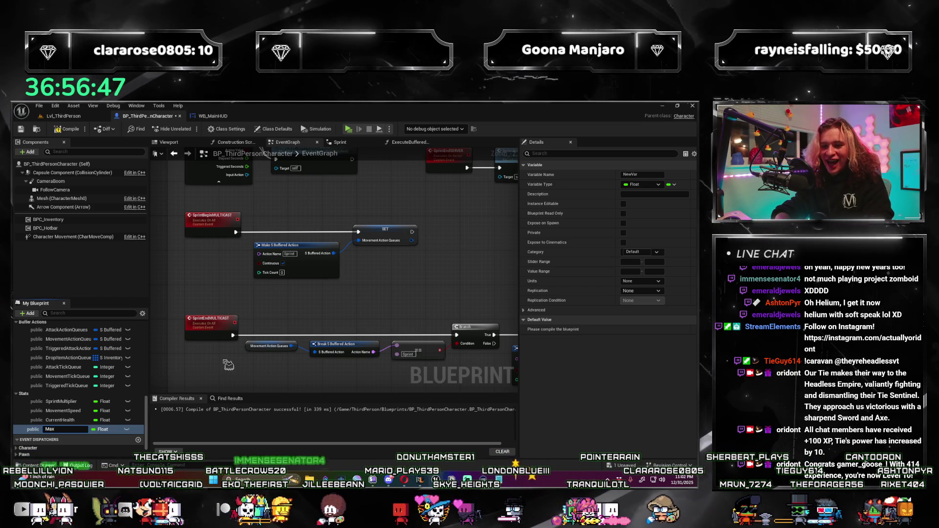
{"action": "key", "text": "Return"}
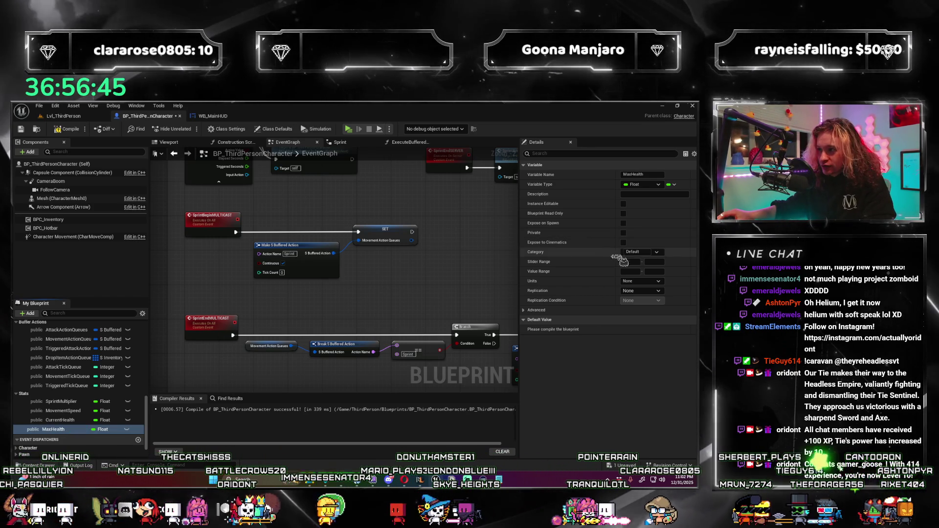
{"action": "left_click", "coordinate": [640, 252]}
{"action": "left_click", "coordinate": [645, 323]}
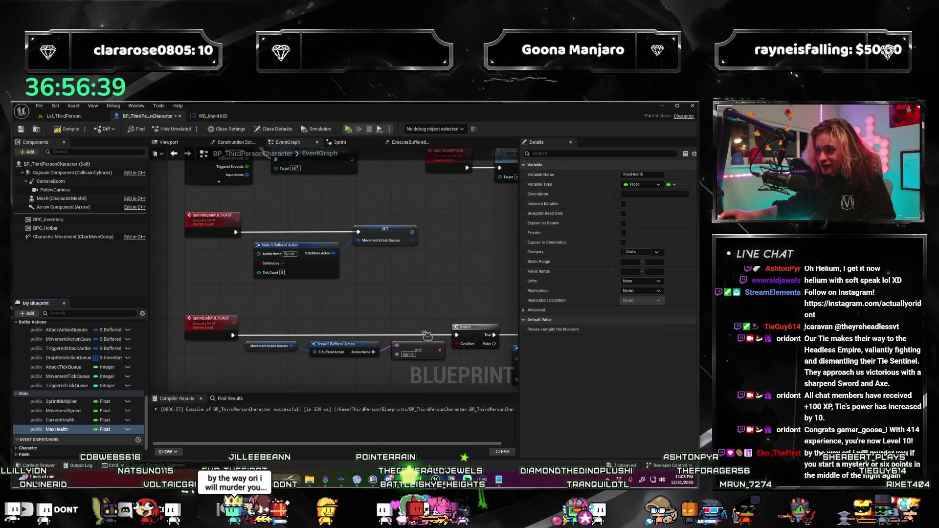
Give MaxHealth a default of 100.0, compile and save, then add another float variable.
{"action": "key", "text": "F7"}
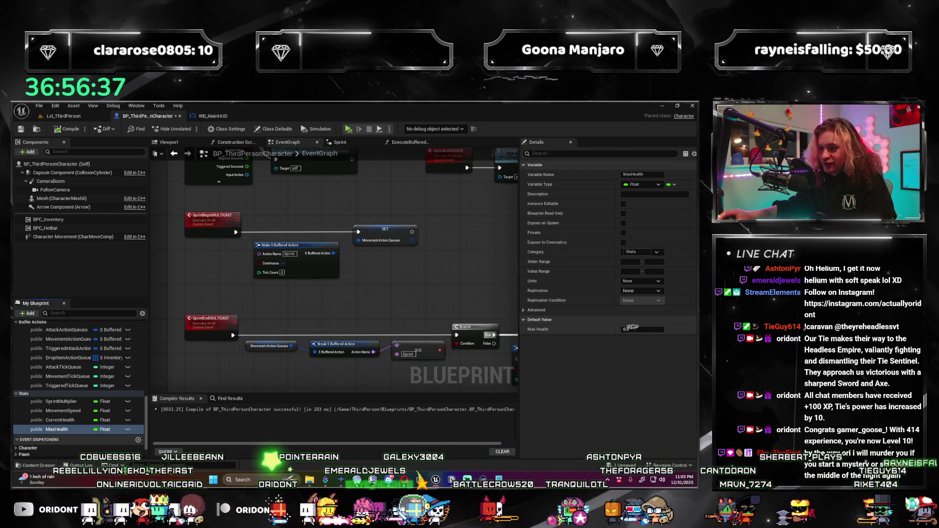
{"action": "left_click", "coordinate": [631, 329]}
{"action": "type", "text": "100"}
{"action": "key", "text": "Return"}
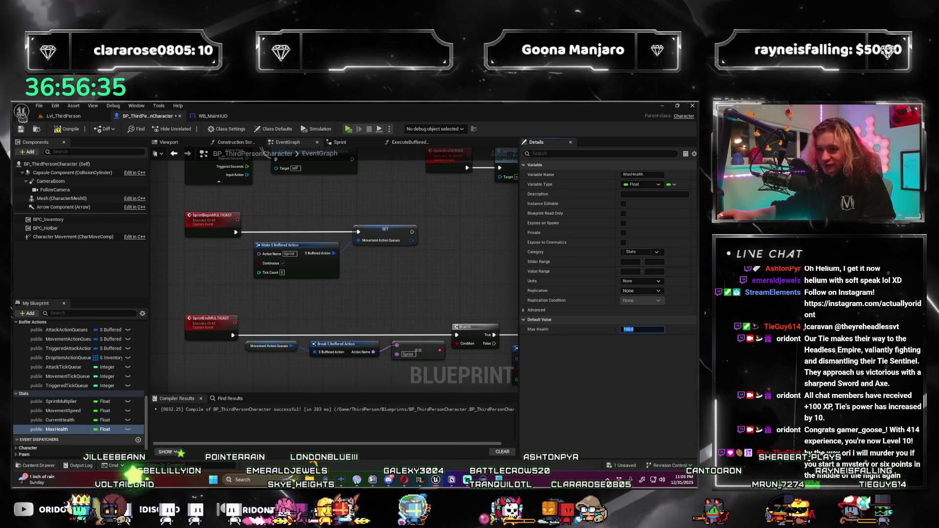
{"action": "key", "text": "F7"}
{"action": "key", "text": "ctrl+s"}
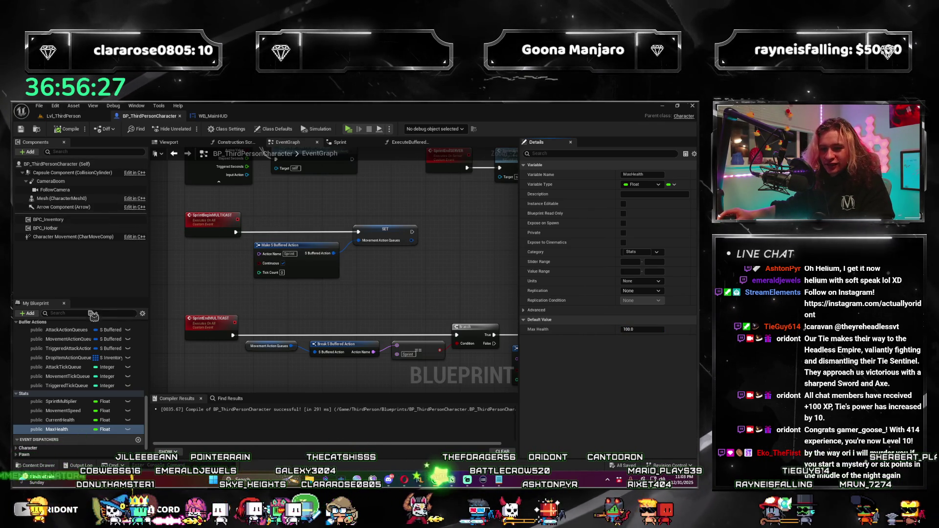
{"action": "left_click", "coordinate": [28, 313]}
{"action": "left_click", "coordinate": [63, 345]}
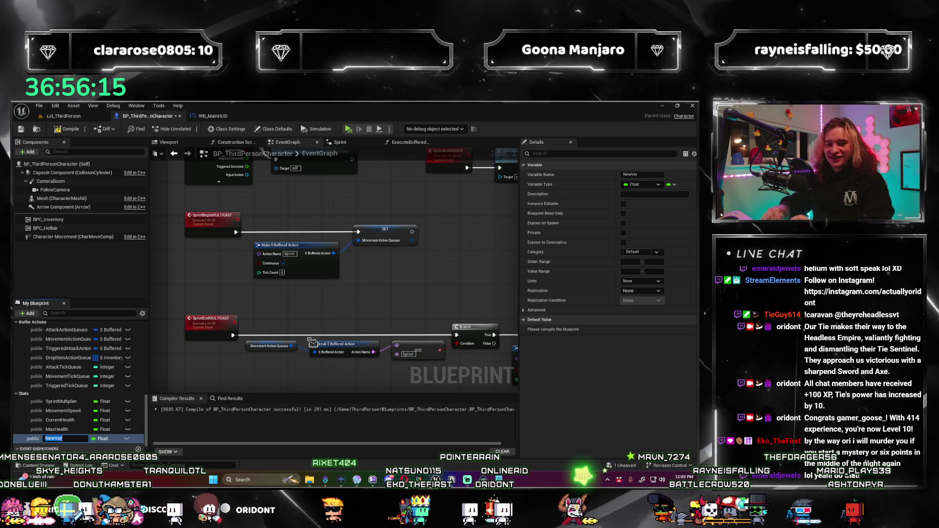
Name the new float CurrentStamina in Stats with a 50.0 default, then compile and save.
{"action": "type", "text": "CurrentStamina"}
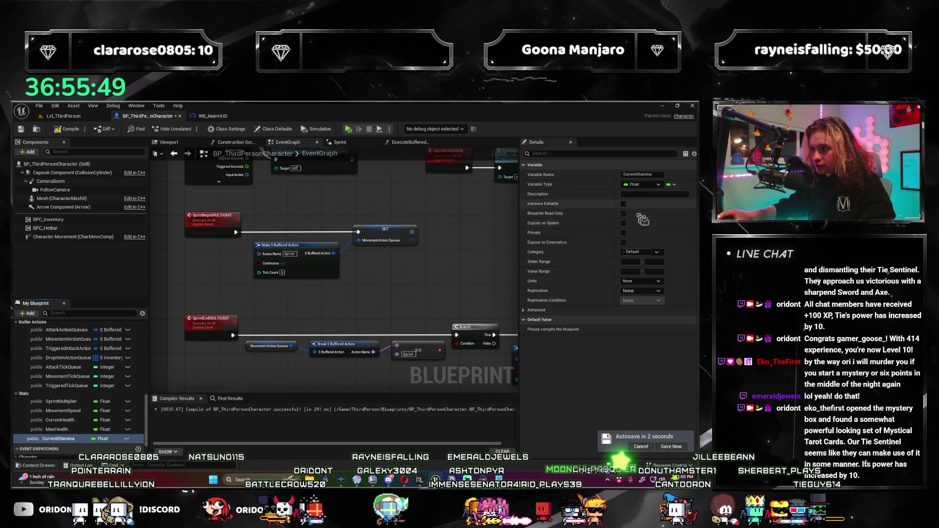
{"action": "left_click", "coordinate": [658, 251]}
{"action": "left_click", "coordinate": [650, 324]}
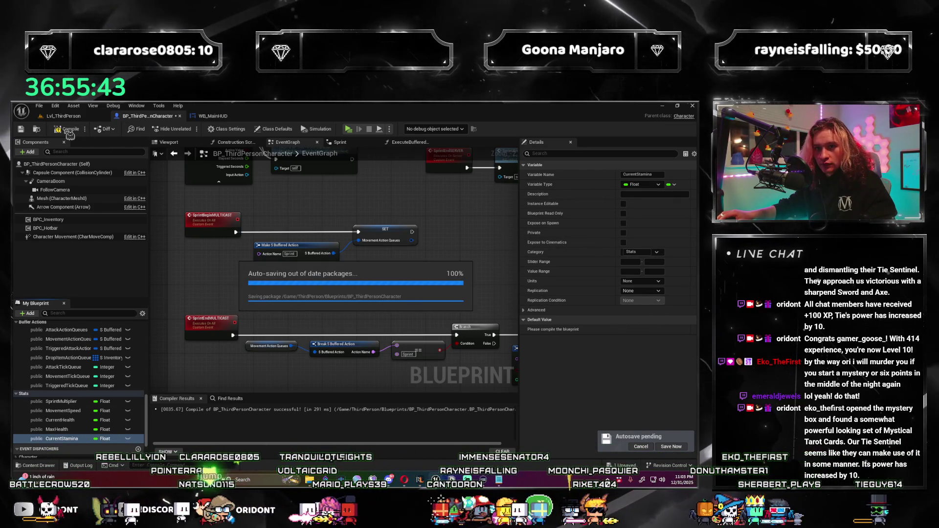
{"action": "key", "text": "ctrl+s"}
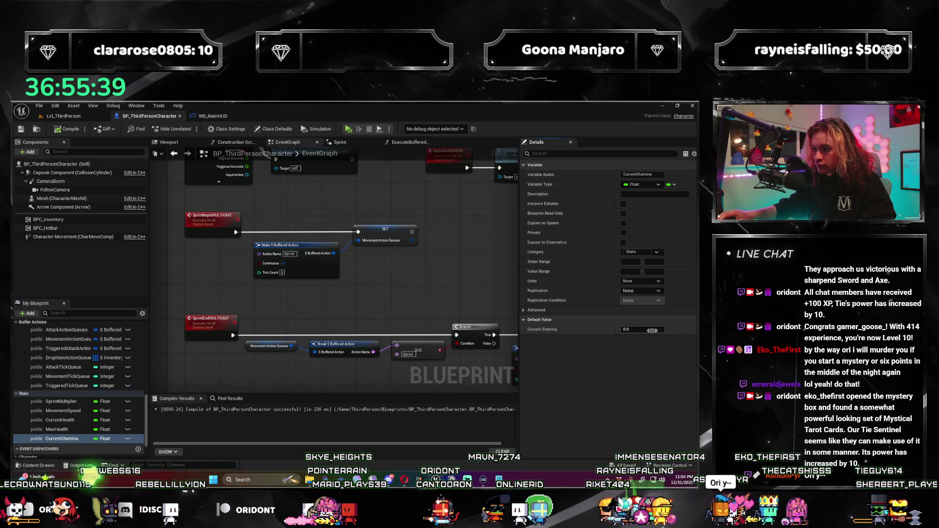
{"action": "type", "text": "50"}
{"action": "key", "text": "Return"}
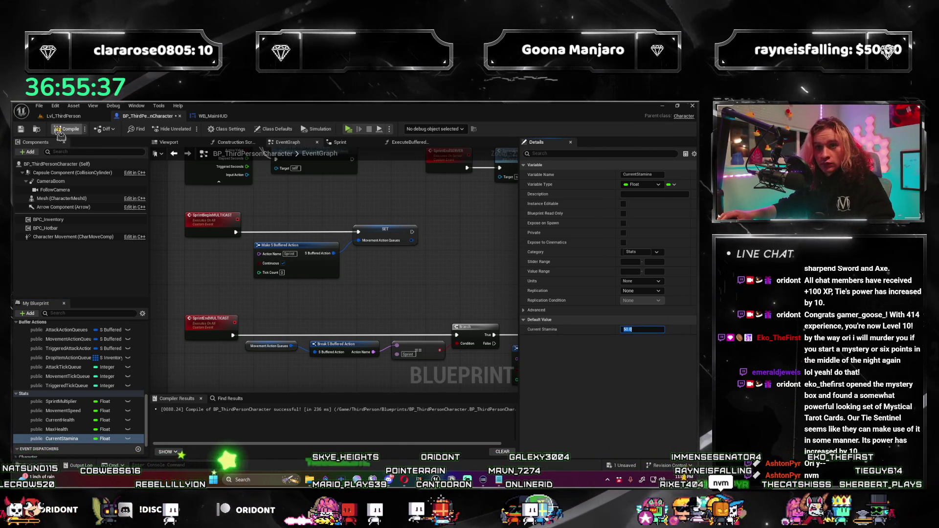
{"action": "left_click", "coordinate": [60, 132]}
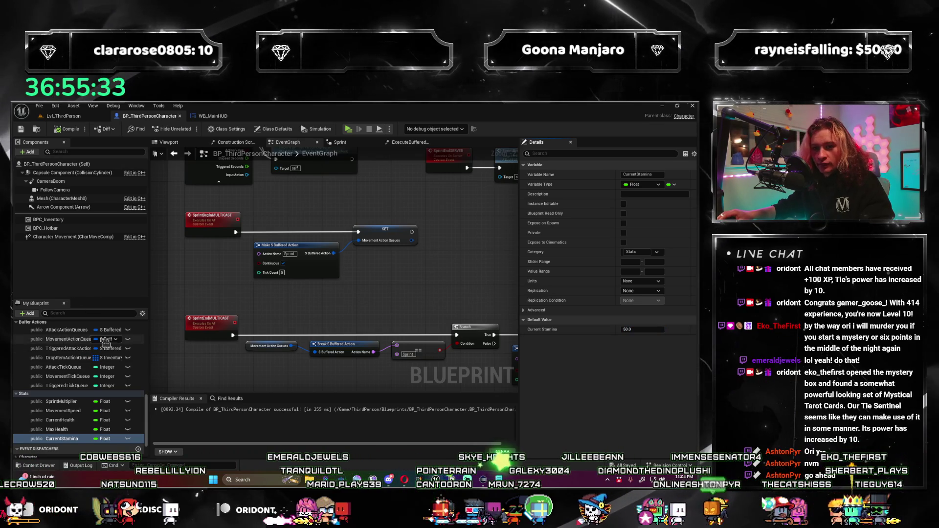
{"action": "left_click", "coordinate": [27, 313]}
Add a MaxStamina float in the Stats category with a default of 100.0.
{"action": "left_click", "coordinate": [39, 326]}
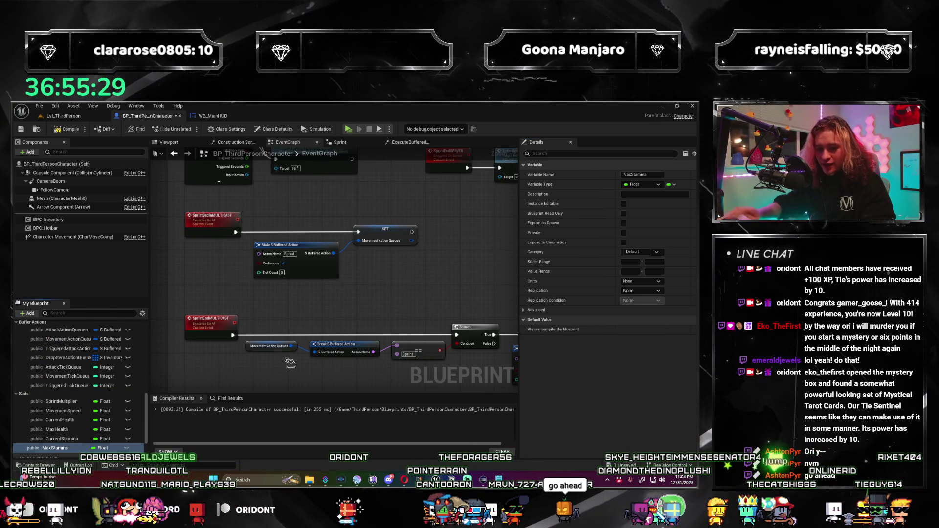
{"action": "left_click", "coordinate": [71, 130]}
{"action": "left_click", "coordinate": [645, 252]}
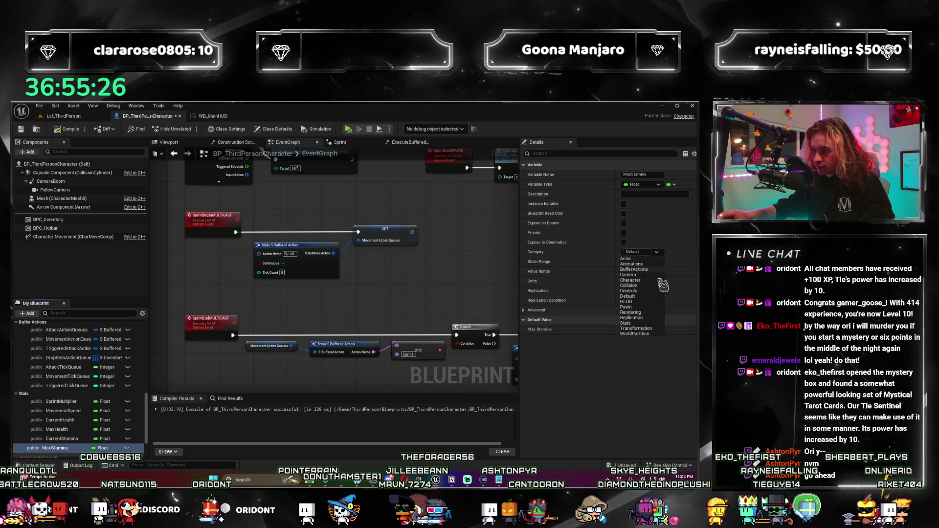
{"action": "left_click", "coordinate": [654, 323]}
{"action": "left_click", "coordinate": [654, 328]}
{"action": "type", "text": "100"}
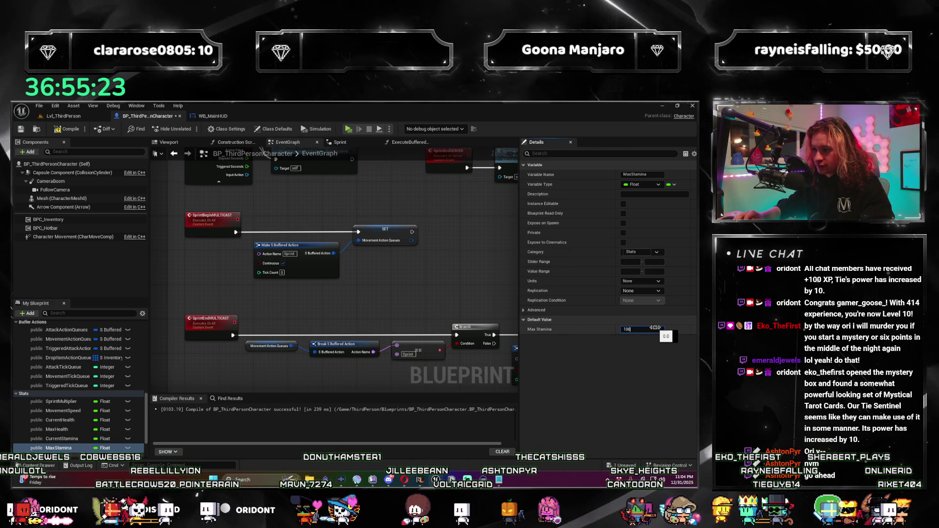
{"action": "key", "text": "Return"}
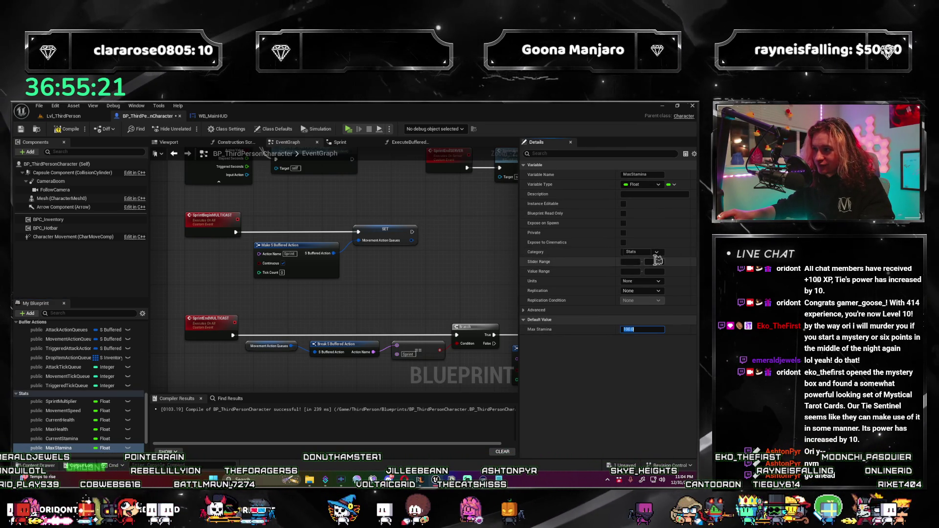
Add another new float variable to the blueprint.
{"action": "scroll", "coordinate": [82, 392], "scroll_direction": "down", "scroll_amount": 1}
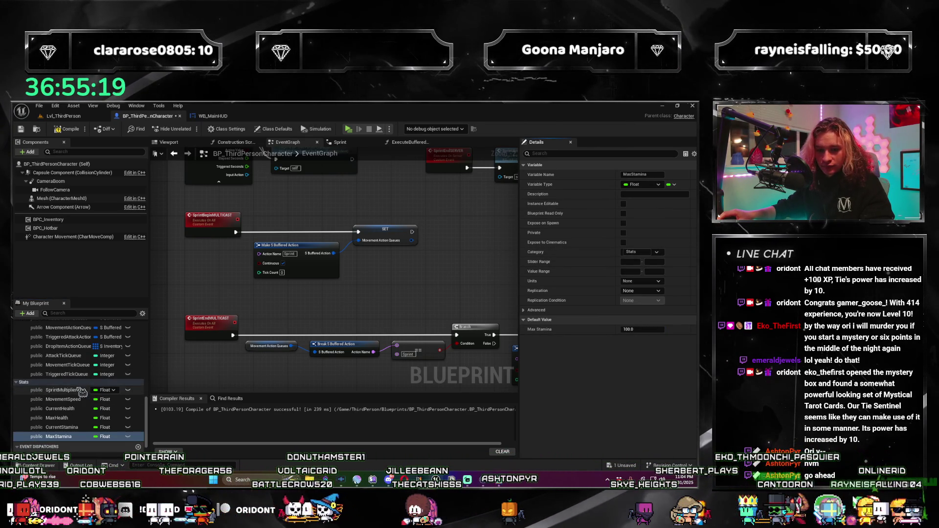
{"action": "left_click", "coordinate": [30, 313]}
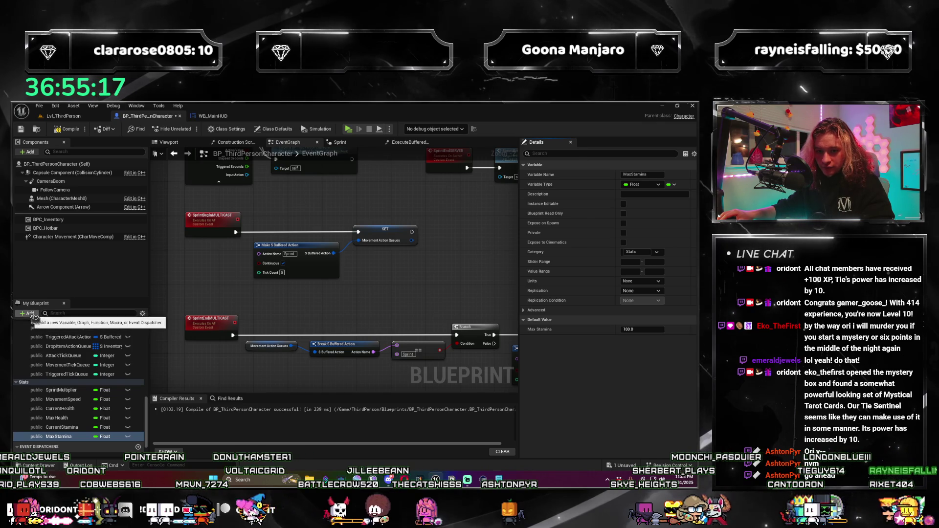
{"action": "left_click", "coordinate": [36, 326]}
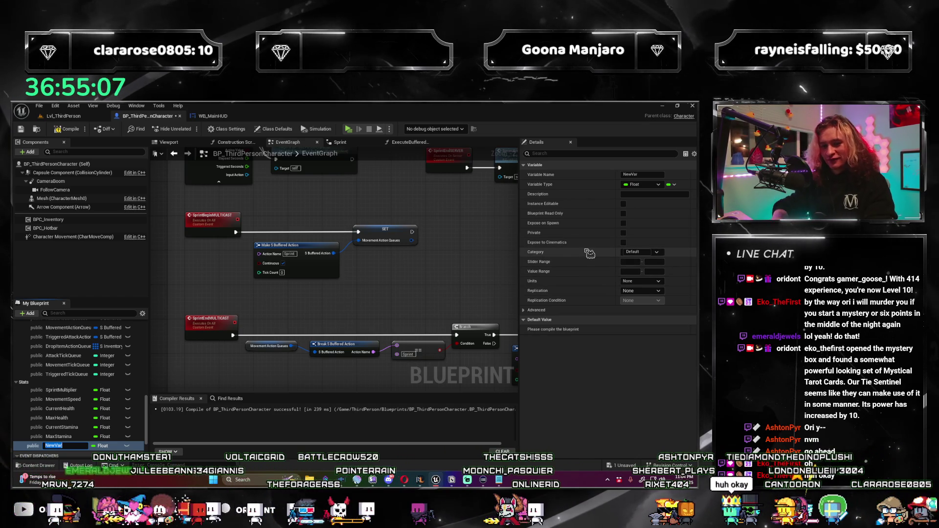
Rename NewVar to CurrentAnima with a 25.0 default, leaving its category unchanged.
{"action": "type", "text": "Curre"}
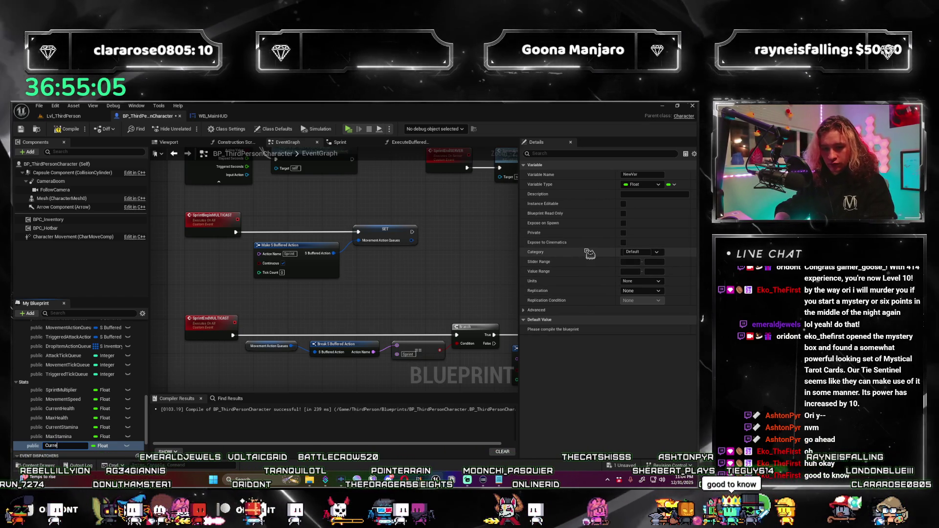
{"action": "type", "text": "ntAnima"}
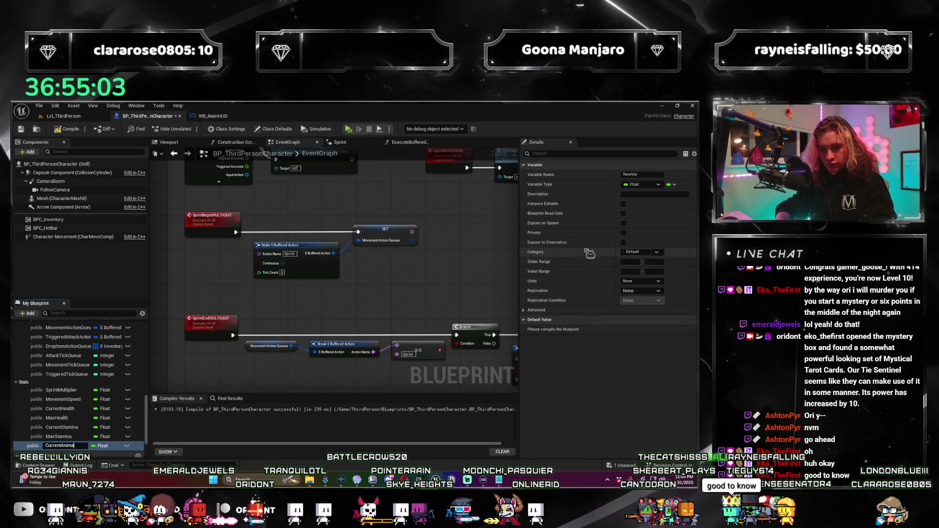
{"action": "key", "text": "Return"}
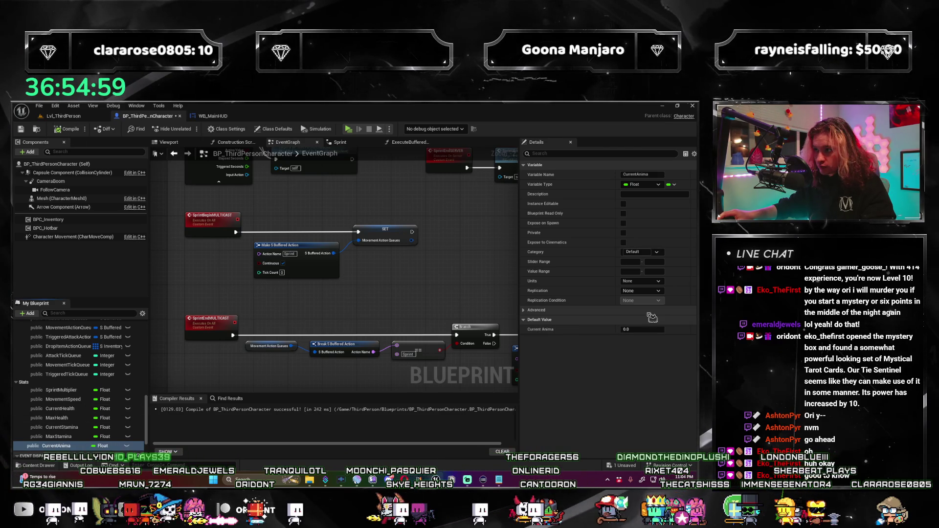
{"action": "left_click", "coordinate": [641, 329]}
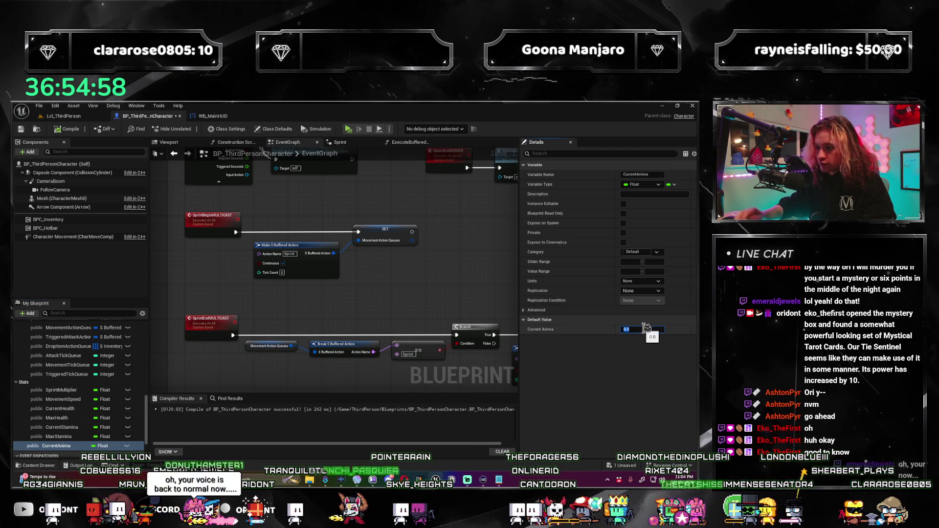
{"action": "left_click", "coordinate": [650, 252]}
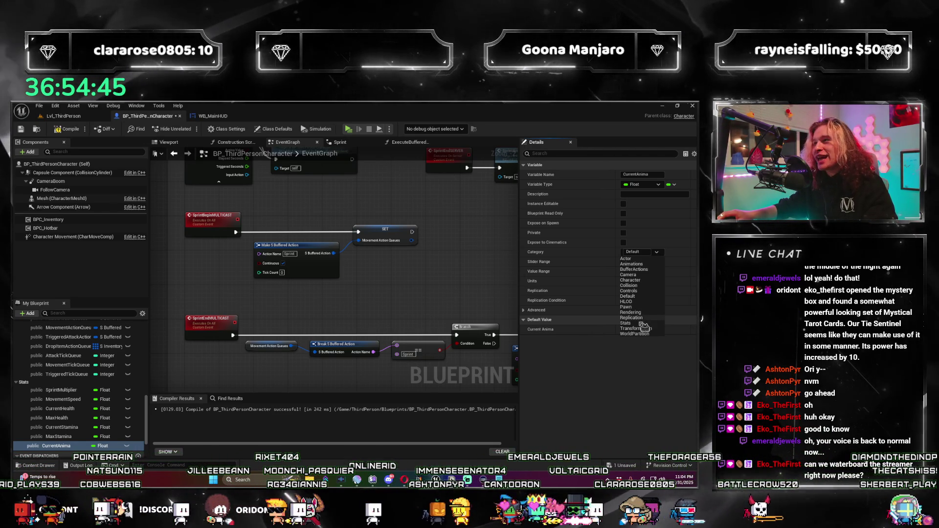
{"action": "key", "text": "Escape"}
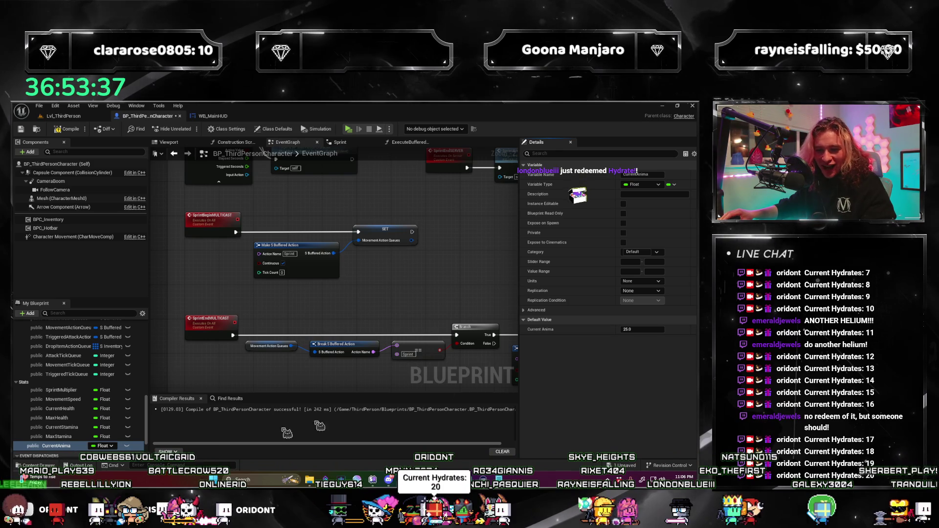
Assign the CurrentAnima float to the Stats category.
{"action": "left_click", "coordinate": [639, 252]}
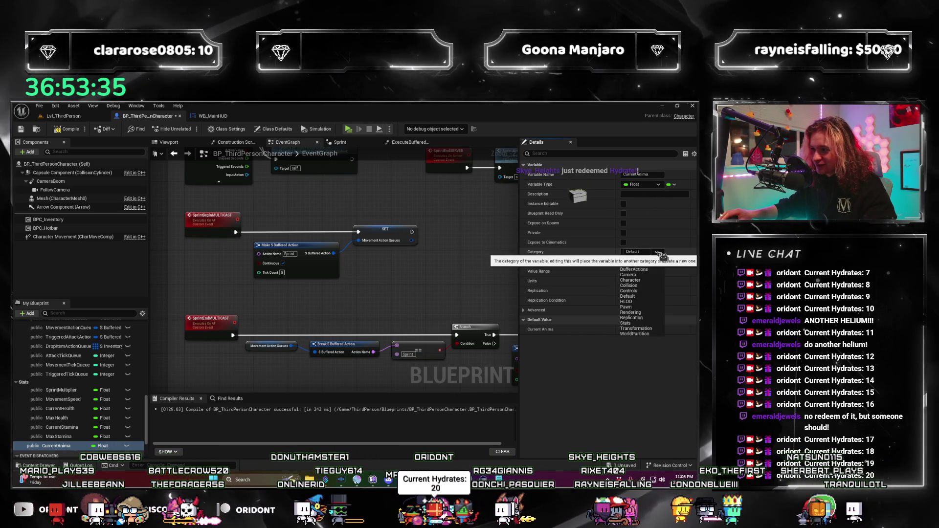
{"action": "left_click", "coordinate": [626, 323]}
{"action": "type", "text": "MaxAnima"}
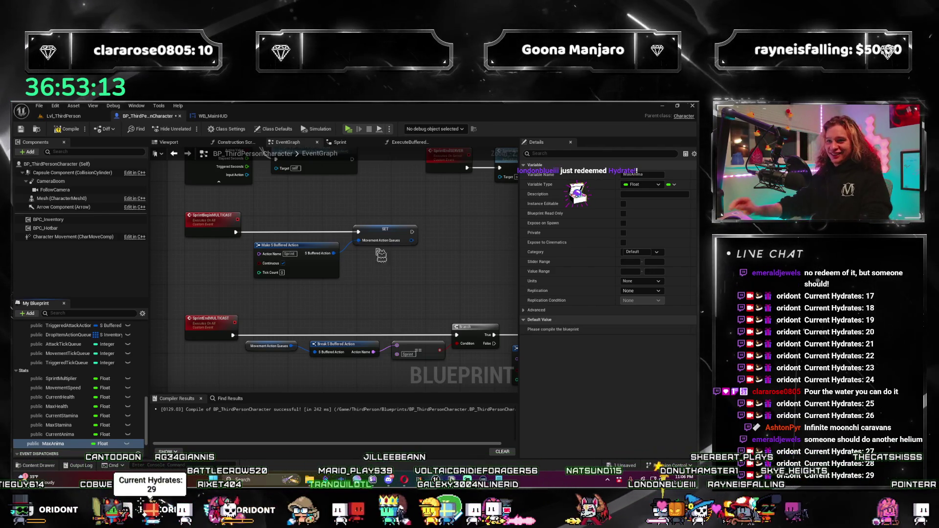
Put MaxAnima in the Stats category with a default of 100.0, then compile and save.
{"action": "left_click", "coordinate": [657, 252]}
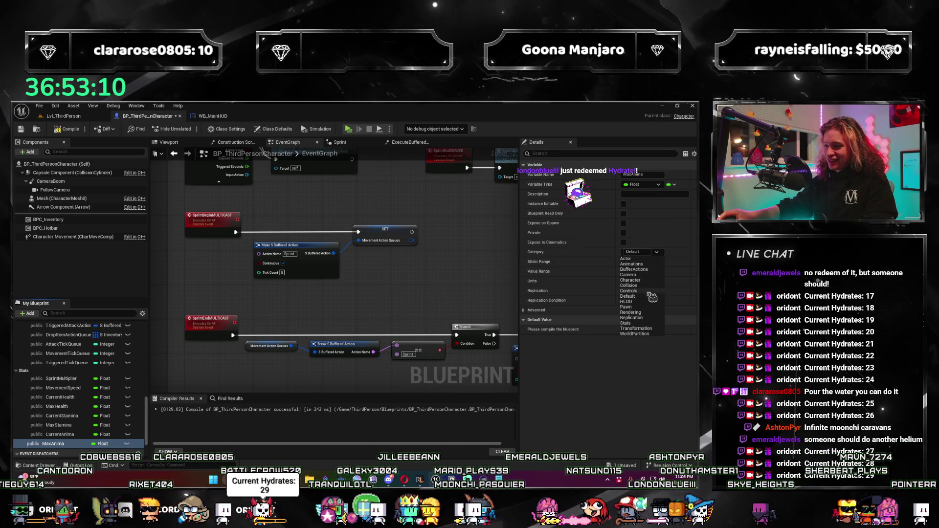
{"action": "left_click", "coordinate": [637, 323]}
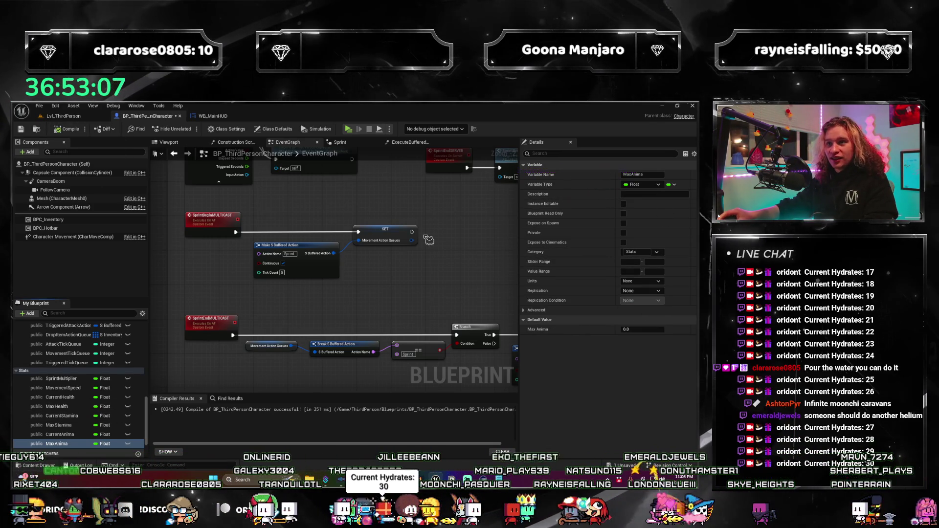
{"action": "left_click", "coordinate": [641, 329]}
{"action": "type", "text": "100"}
{"action": "key", "text": "Return"}
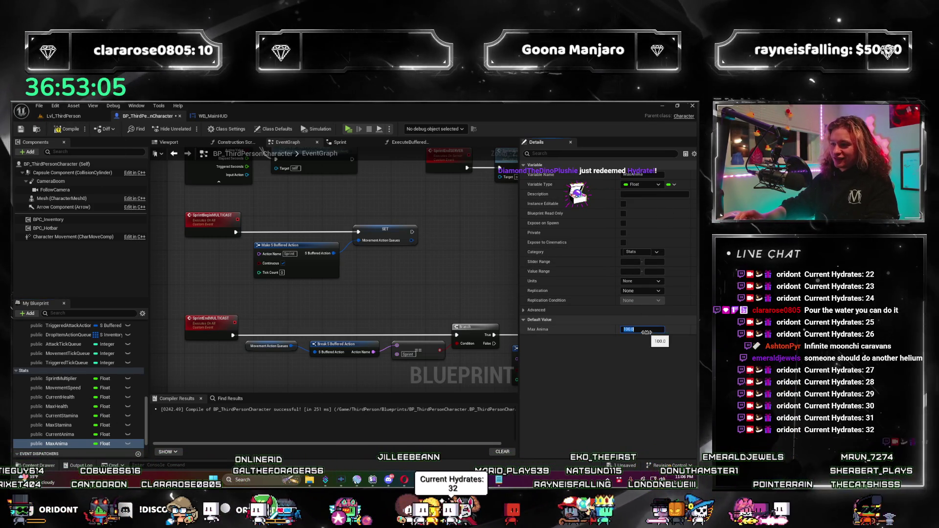
{"action": "left_click", "coordinate": [60, 434]}
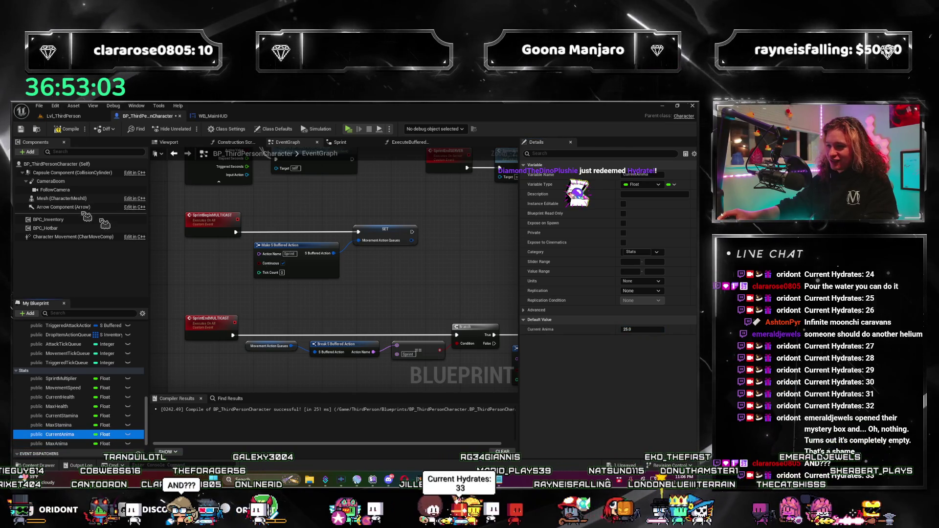
{"action": "key", "text": "ctrl+s"}
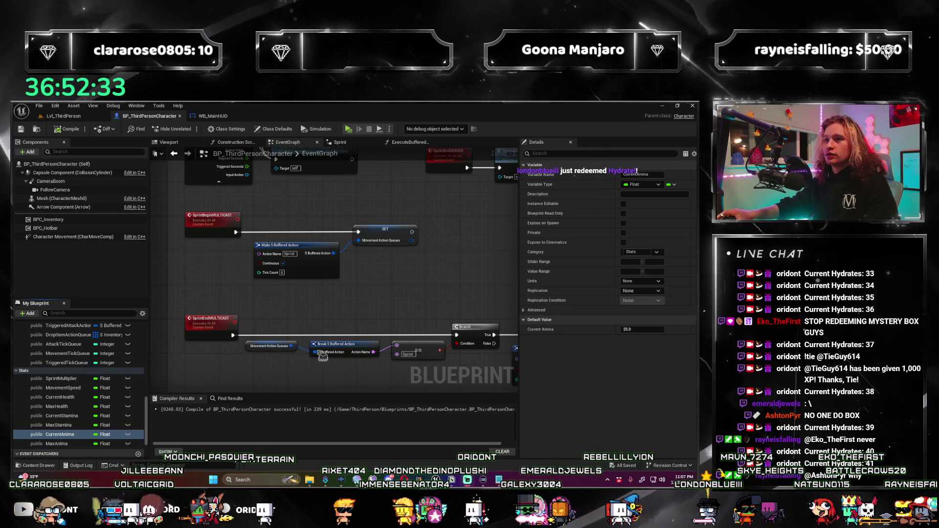
{"action": "scroll", "coordinate": [381, 299], "scroll_direction": "down", "scroll_amount": 2}
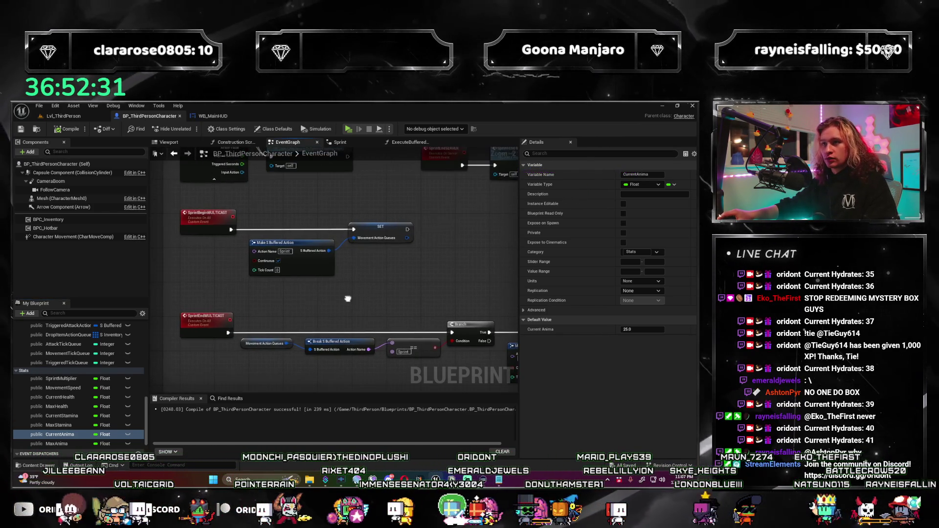
{"action": "scroll", "coordinate": [337, 302], "scroll_direction": "up", "scroll_amount": 1}
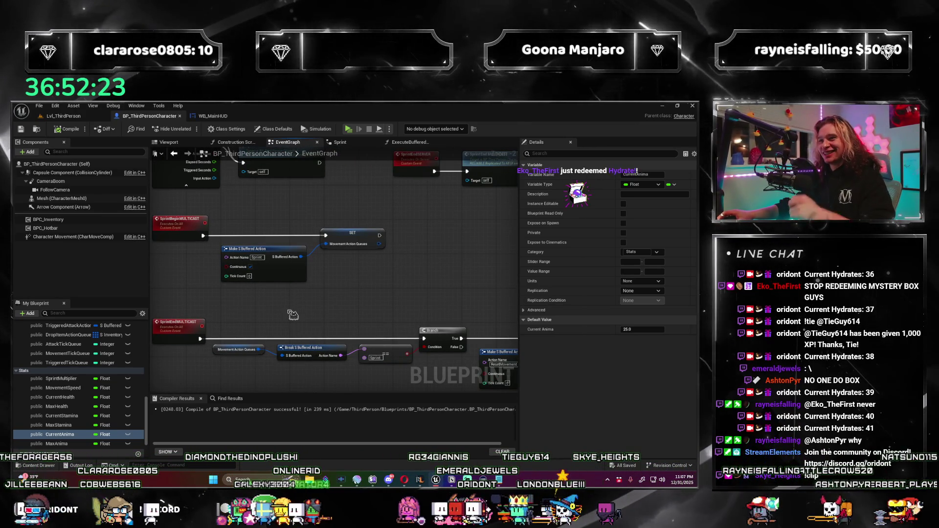
{"action": "left_click_drag", "start_coordinate": [335, 285], "coordinate": [349, 282]}
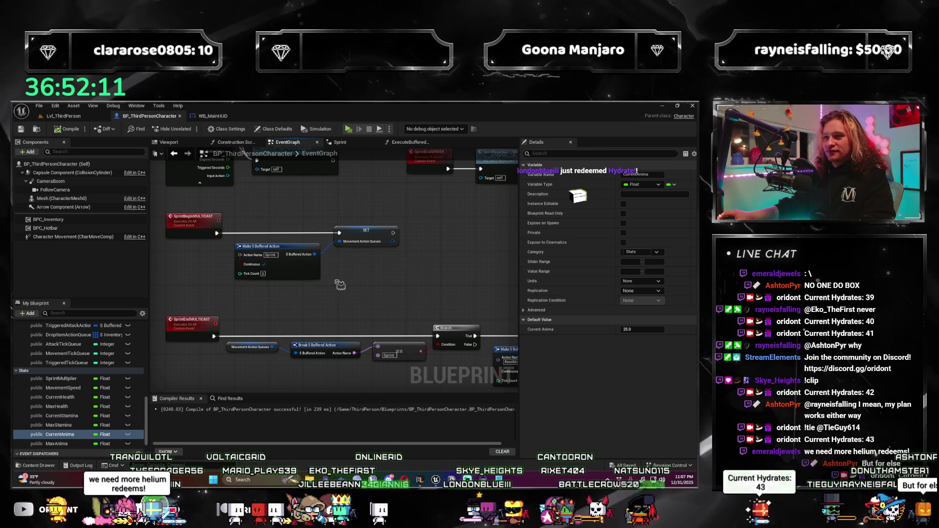
{"action": "left_click_drag", "start_coordinate": [345, 293], "coordinate": [357, 290]}
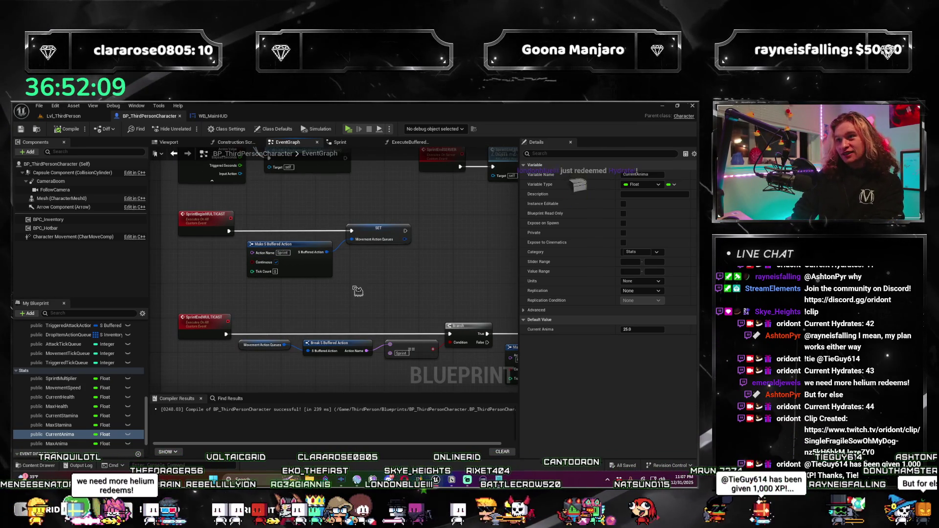
{"action": "left_click_drag", "start_coordinate": [372, 230], "coordinate": [425, 273]}
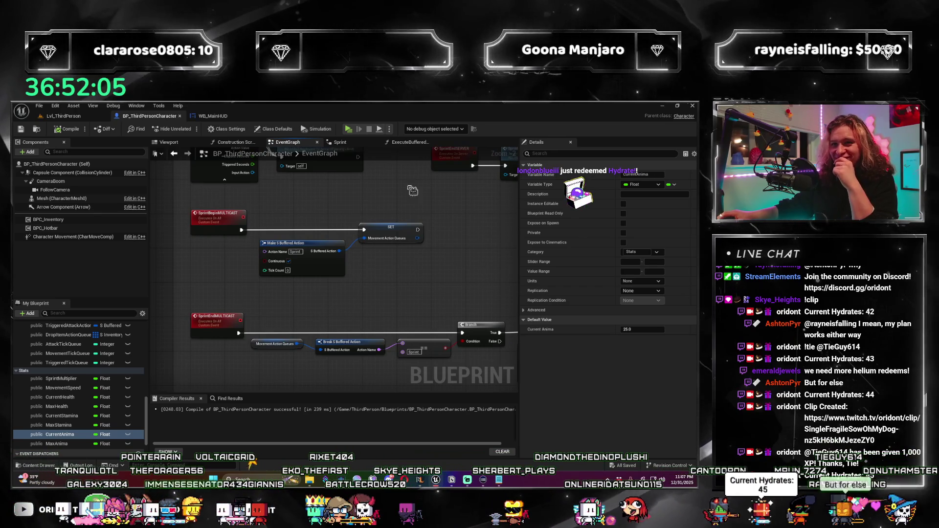